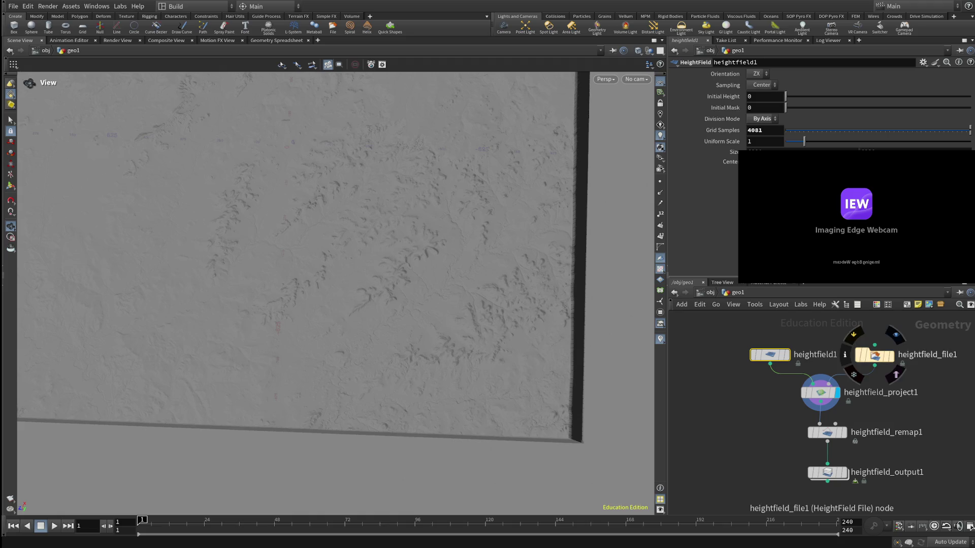
# - Enter a new Size value on heightfield_file1, the USGS elevation file node
pyautogui.click(875, 355)
pyautogui.click(757, 149)
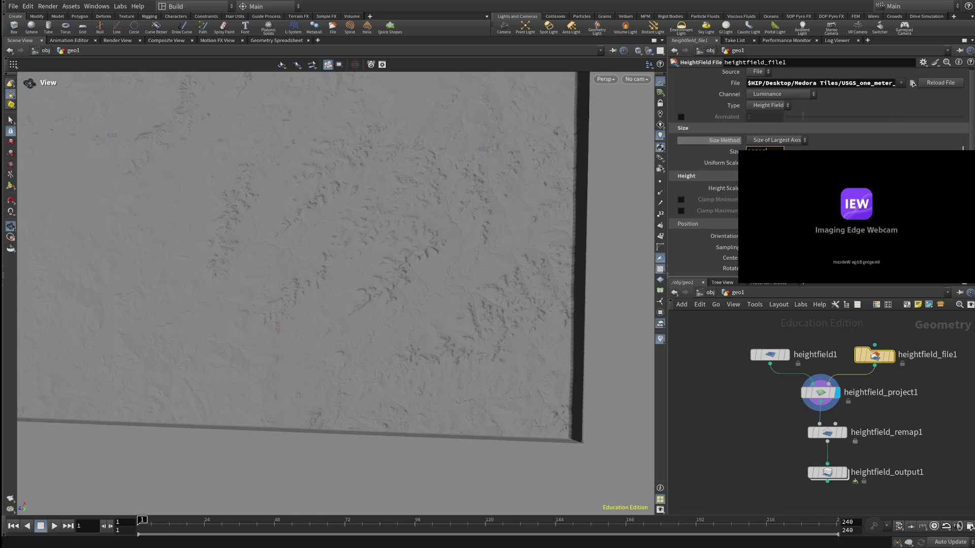
pyautogui.press('Return')
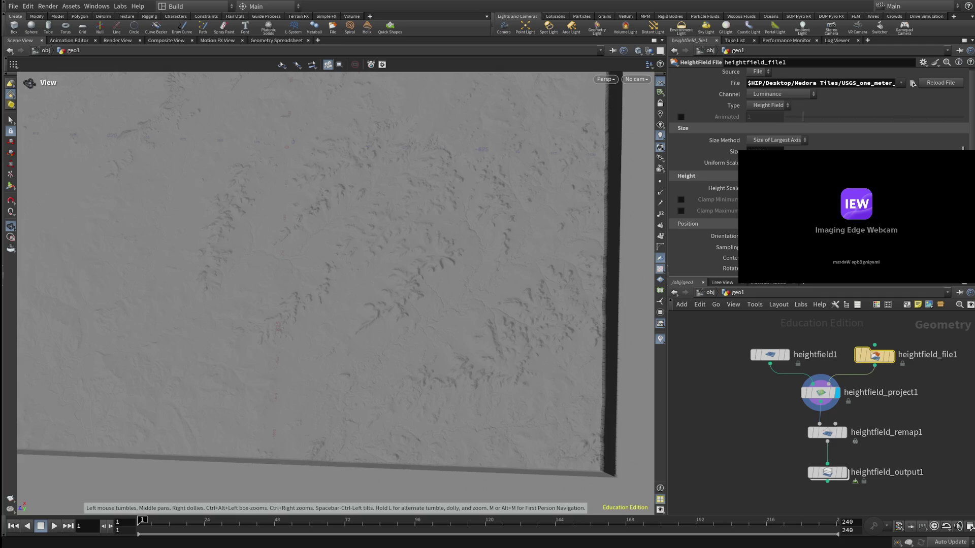
# - Set heightfield_remap1 to map input 0–171.225 onto output 0–171.225
pyautogui.click(828, 432)
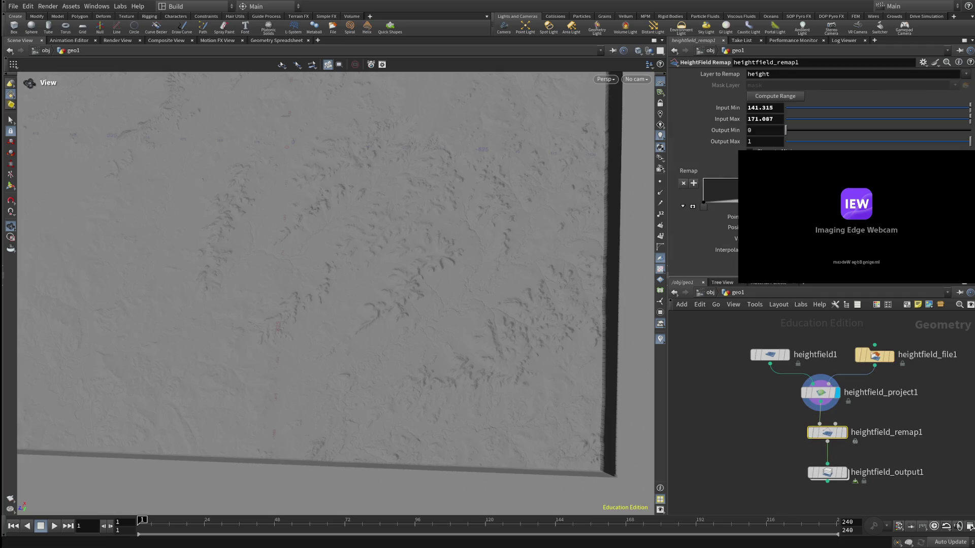
pyautogui.hotkey('ctrl', 'z')
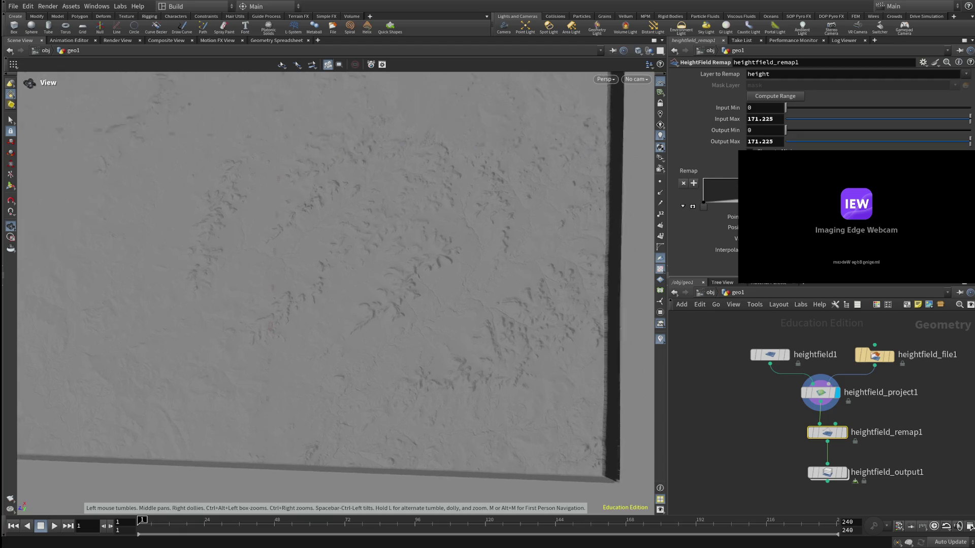
# - View the terrain edge obliquely, check heightfield_file1 and heightfield1, then swap heightfield_project1's inputs
pyautogui.moveTo(305, 305); pyautogui.dragTo(343, 229)
pyautogui.moveTo(344, 267); pyautogui.dragTo(381, 229)
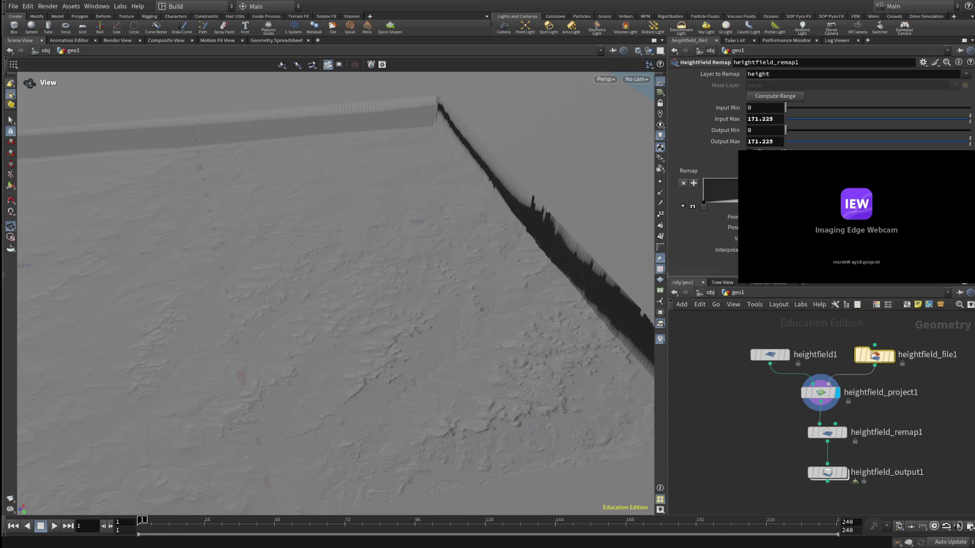
pyautogui.click(875, 355)
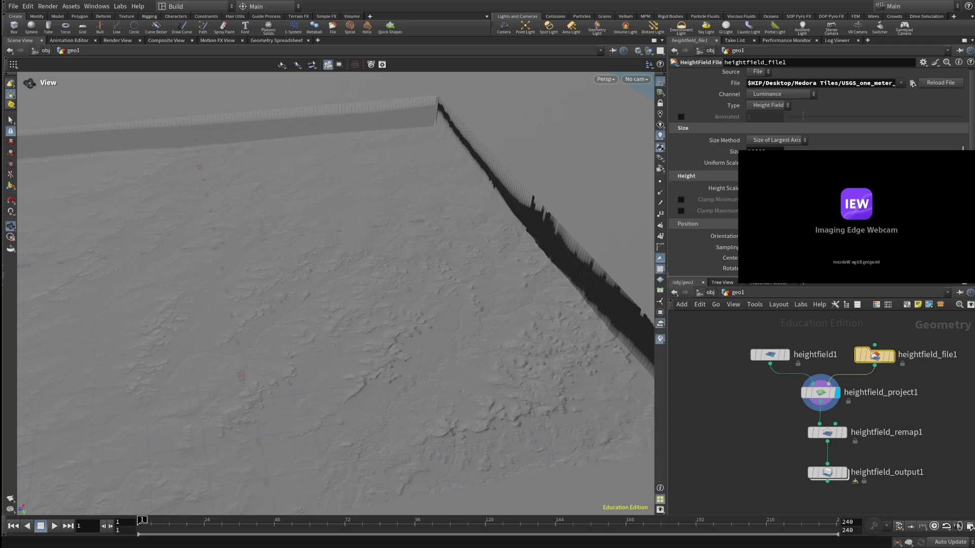
pyautogui.click(770, 355)
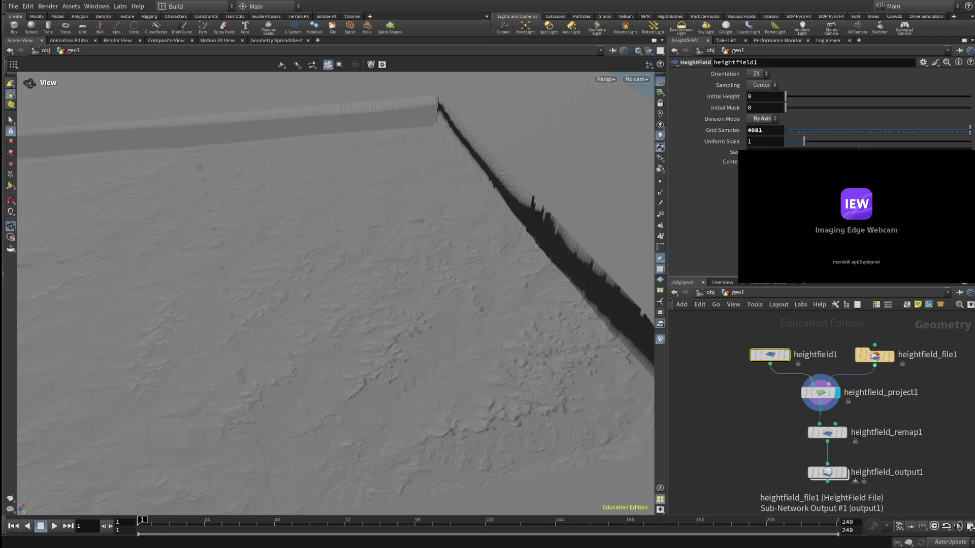
pyautogui.hotkey('shift', 'r')
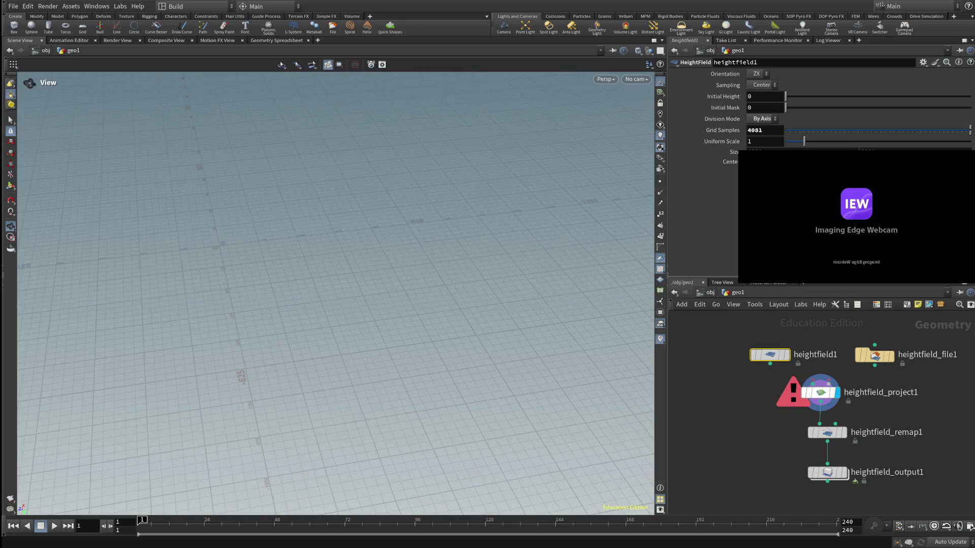
# - Wire heightfield1's output back into heightfield_project1 so the terrain cooks again
pyautogui.click(769, 364)
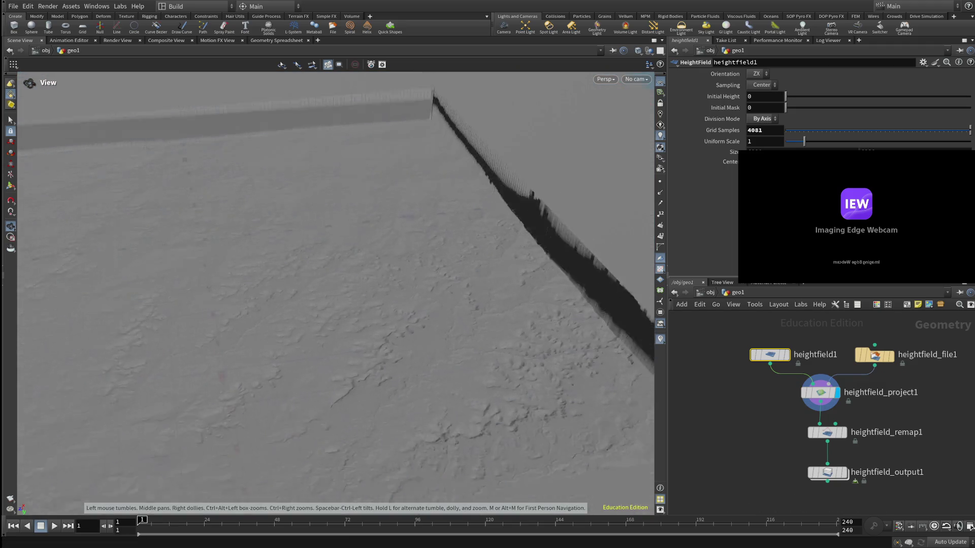
# - View the whole terrain from above and bring up heightfield_file1's import settings
pyautogui.moveTo(335, 268); pyautogui.dragTo(381, 228)
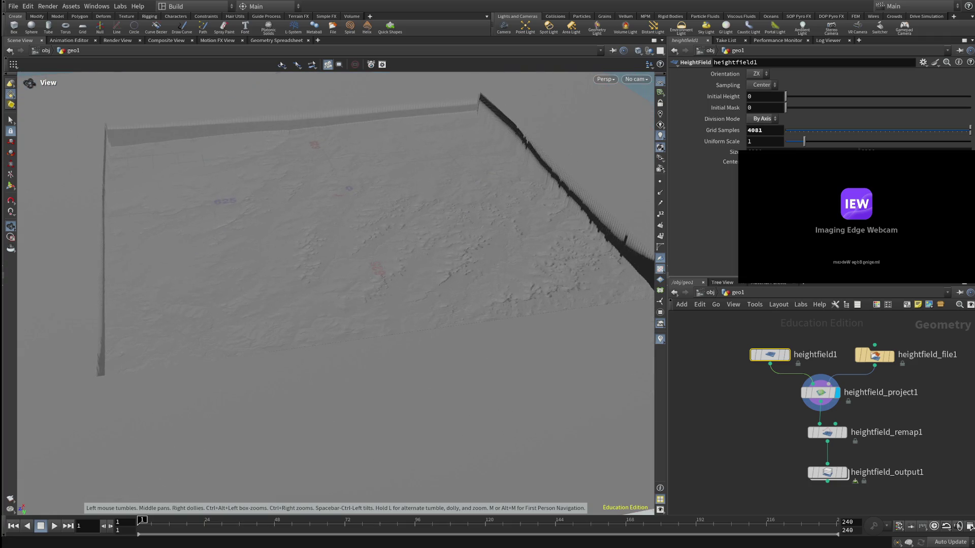
pyautogui.moveTo(335, 266); pyautogui.dragTo(305, 229)
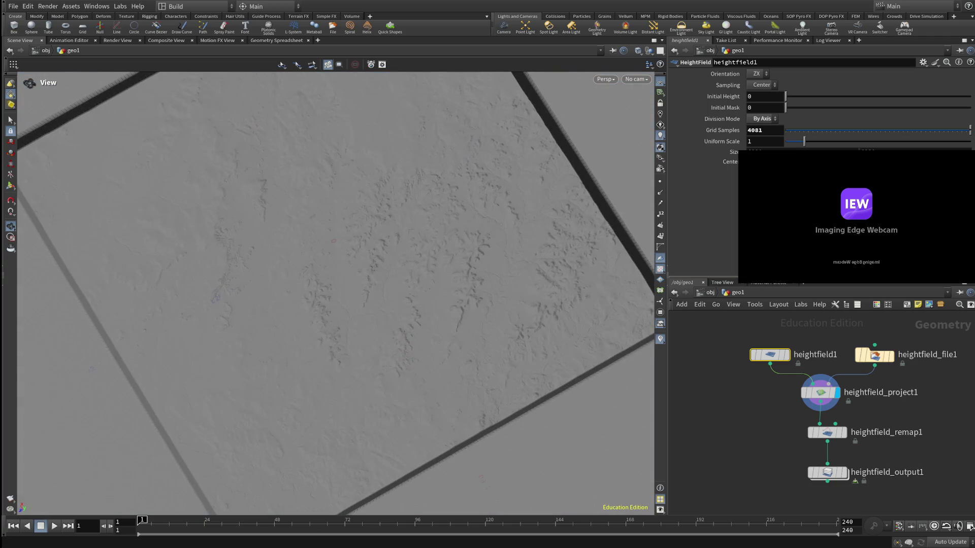
pyautogui.click(875, 355)
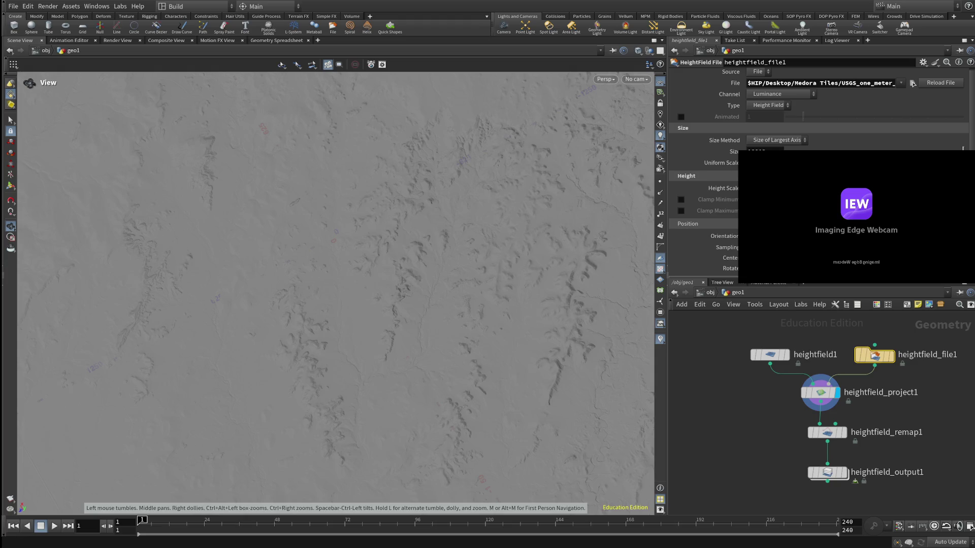
# - Examine the tile's surface relief, then select heightfield_remap1 to show its parameters
pyautogui.moveTo(381, 289); pyautogui.dragTo(366, 281)
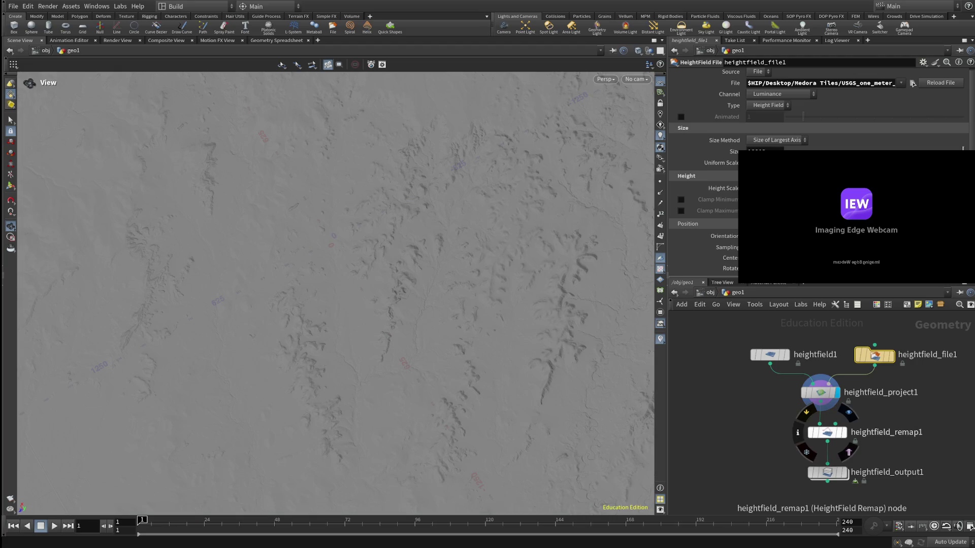
pyautogui.click(827, 431)
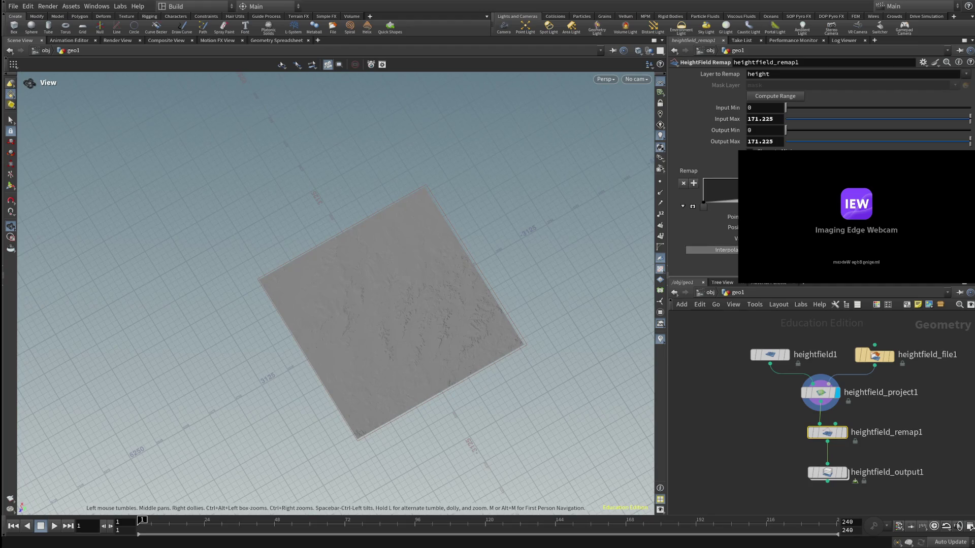
# - Fill the remap input range from the terrain (257.357–311.61) and set output to 0–1
pyautogui.click(774, 95)
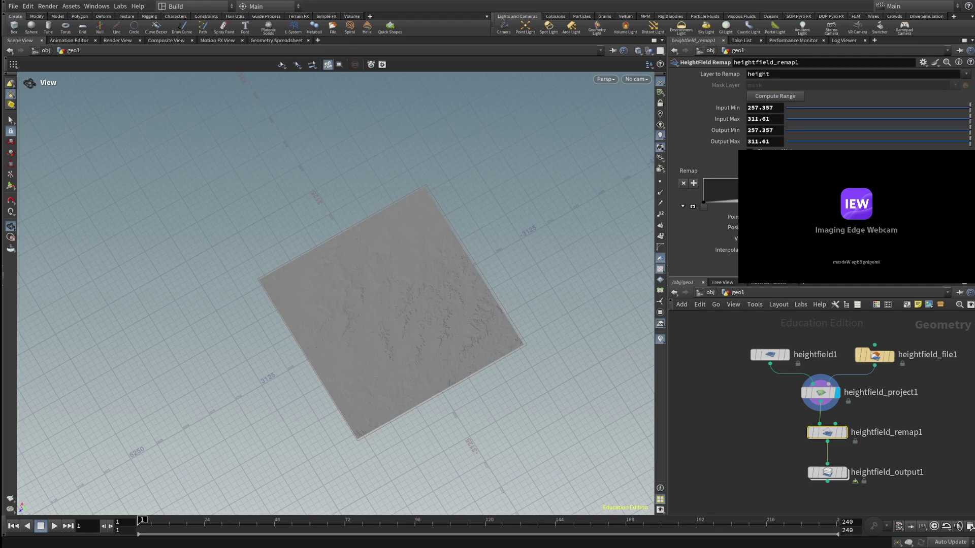
pyautogui.doubleClick(759, 119)
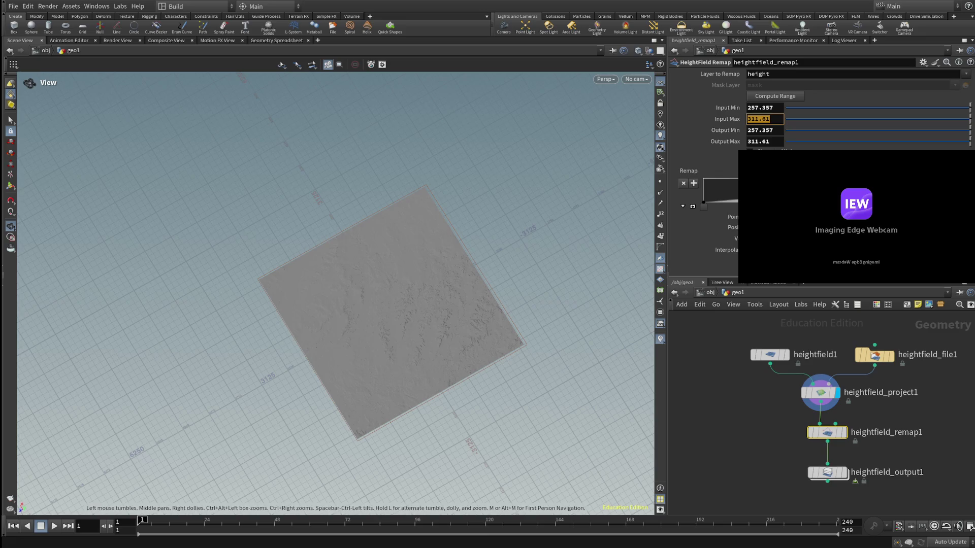
pyautogui.hotkey('shift', 'Tab')
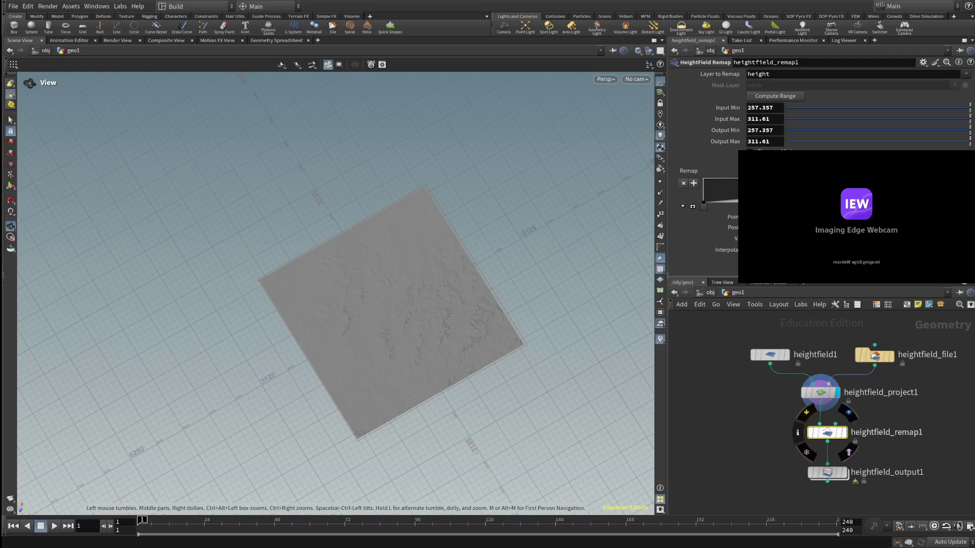
pyautogui.click(827, 472)
pyautogui.click(827, 433)
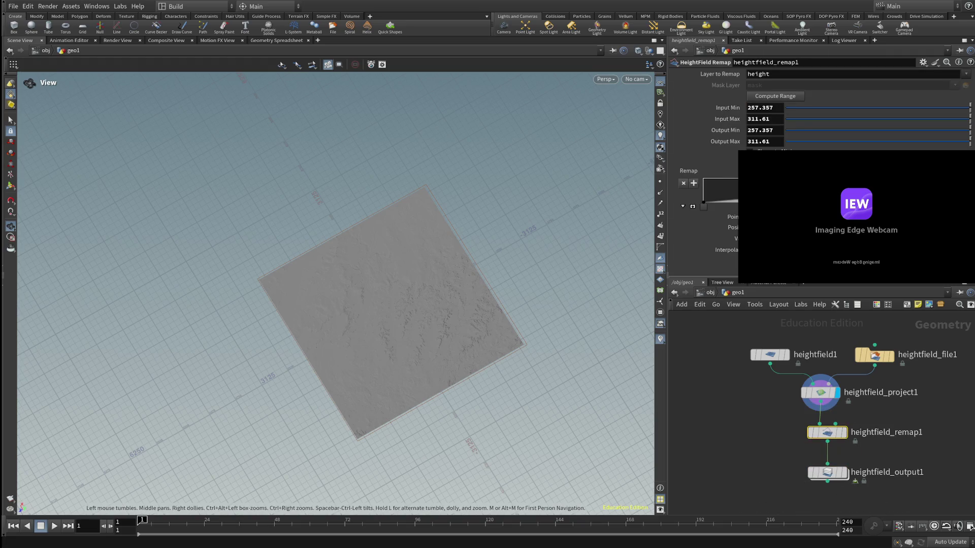
pyautogui.click(762, 130)
pyautogui.write('0')
pyautogui.press('Tab')
pyautogui.write('1')
pyautogui.press('Return')
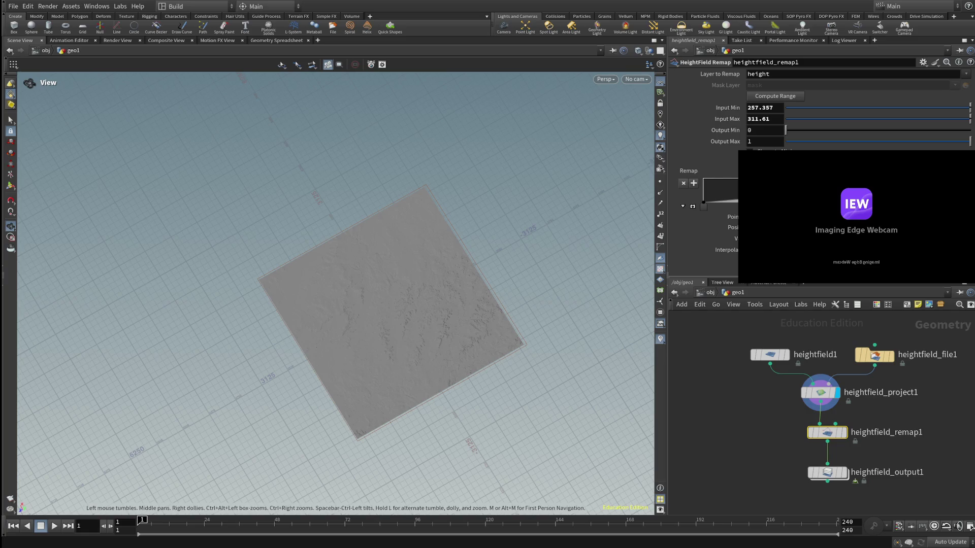
pyautogui.moveTo(826, 432)
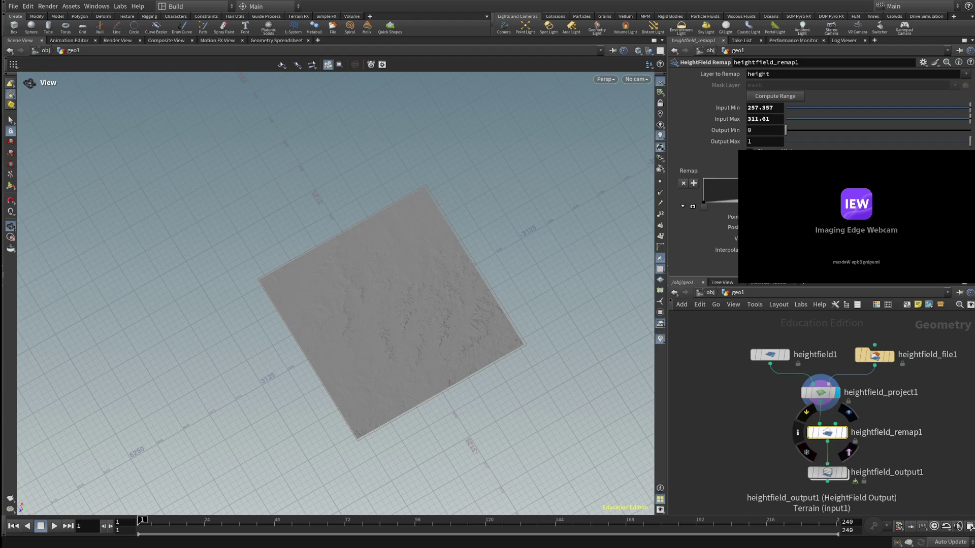
# - Check the heightmap export and remap settings, then save the scene
pyautogui.click(827, 473)
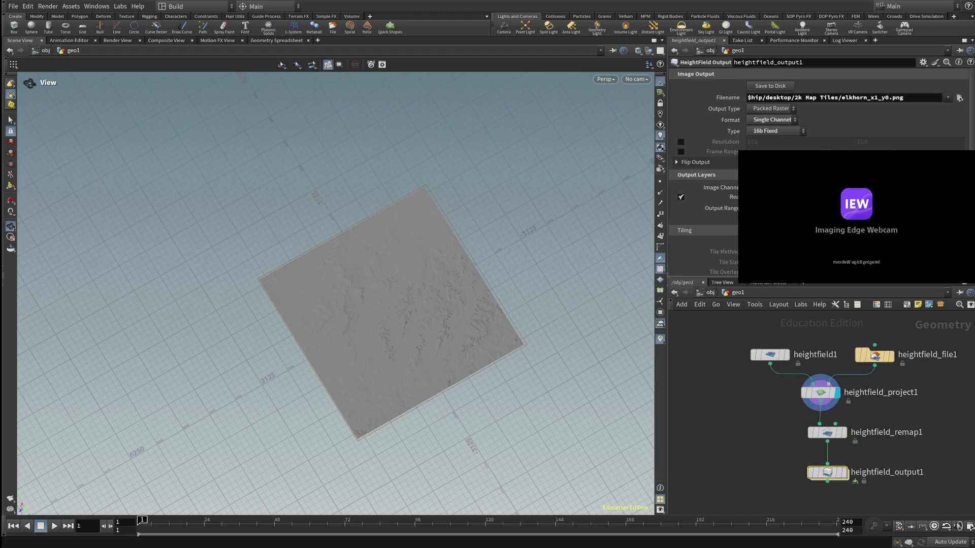
pyautogui.click(827, 433)
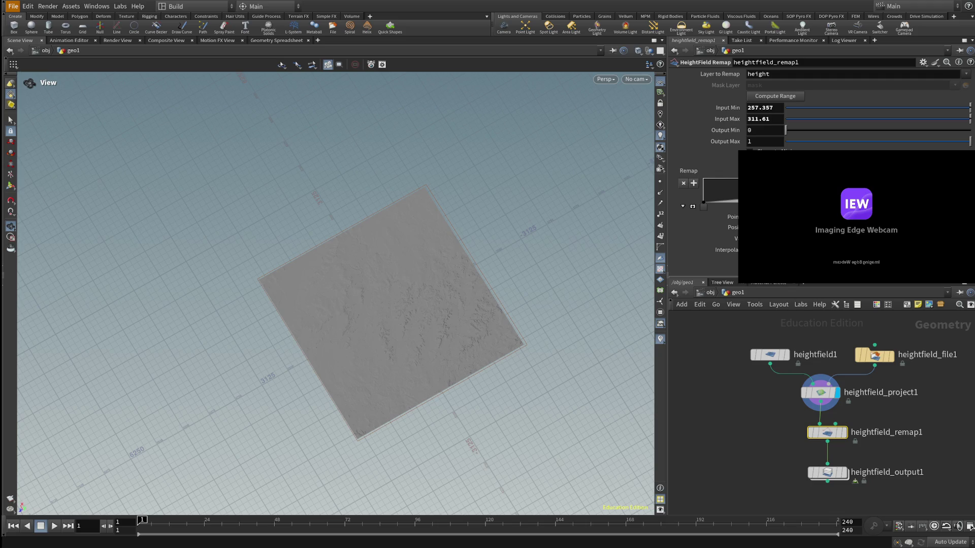
pyautogui.hotkey('ctrl', 's')
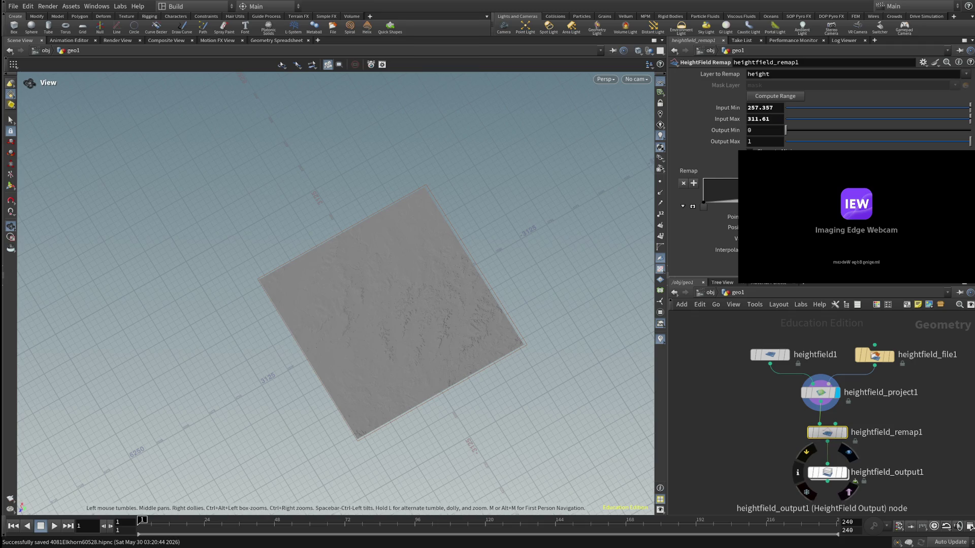
# - Rename the output file to 4081elkhorn_x1_y0.png and write the 16-bit PNG heightmap to disk
pyautogui.click(827, 473)
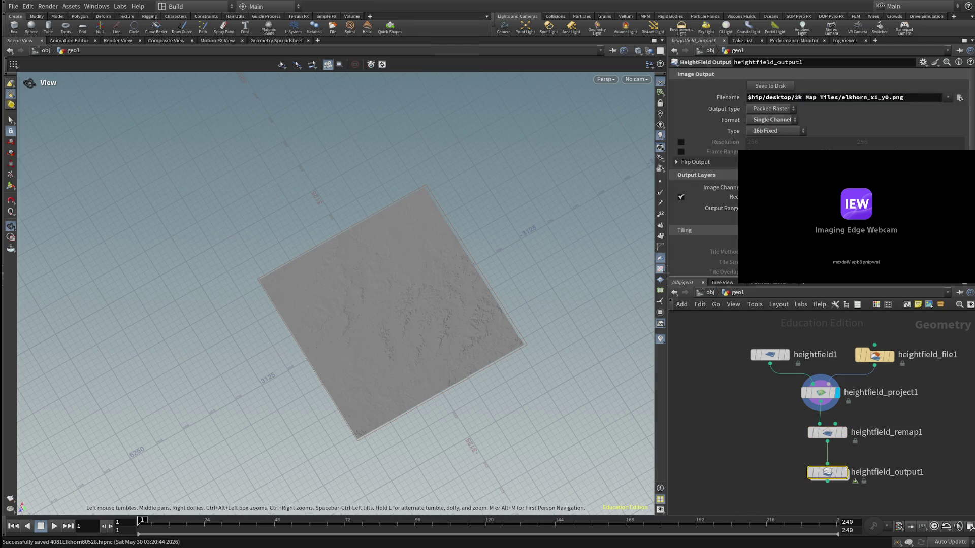
pyautogui.click(843, 98)
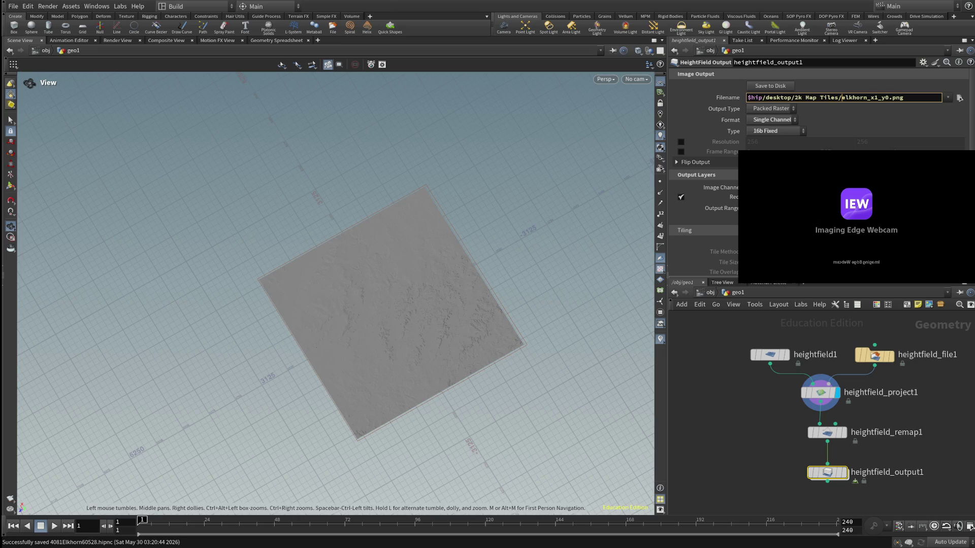
pyautogui.write('4081')
pyautogui.press('Return')
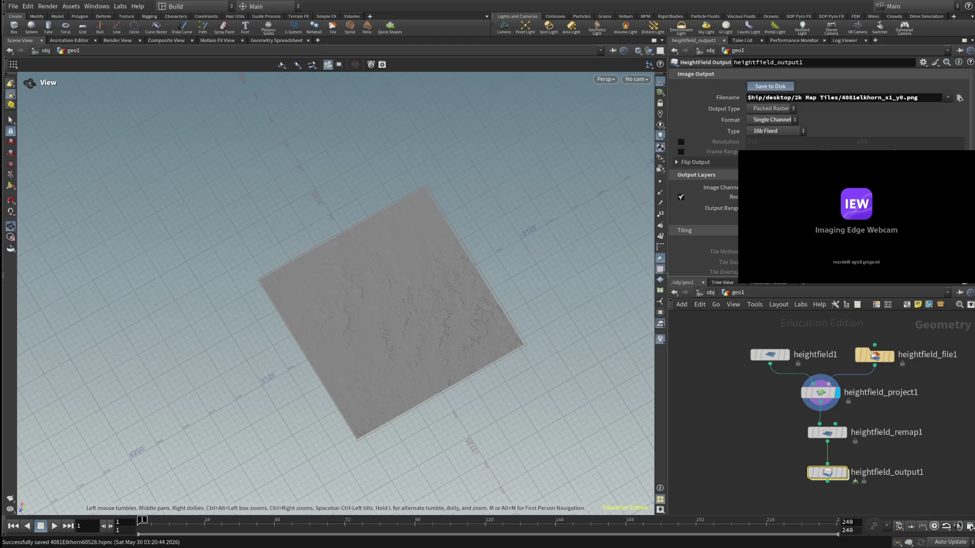
pyautogui.click(771, 85)
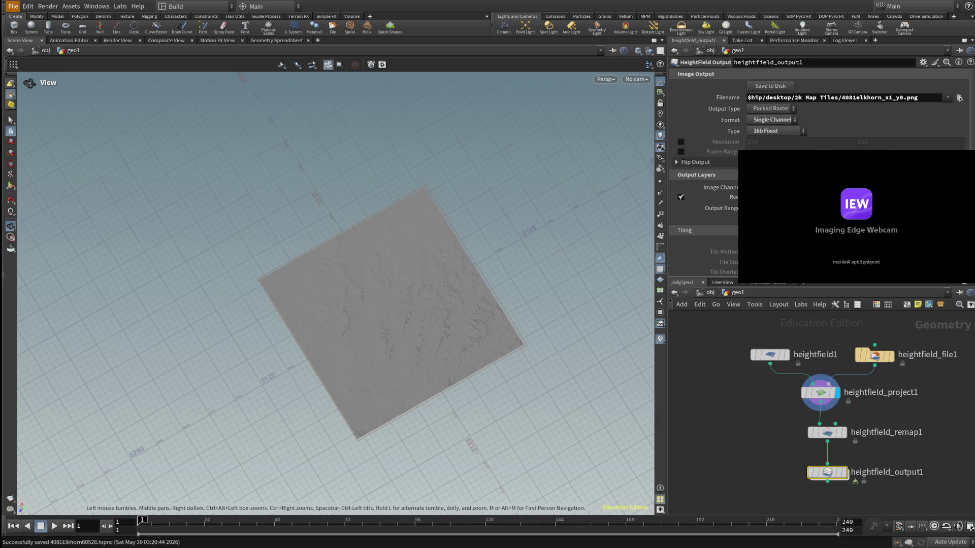
# - Save the scene again before loading the Elkhorn61528 scene for the next tile
pyautogui.hotkey('ctrl', 's')
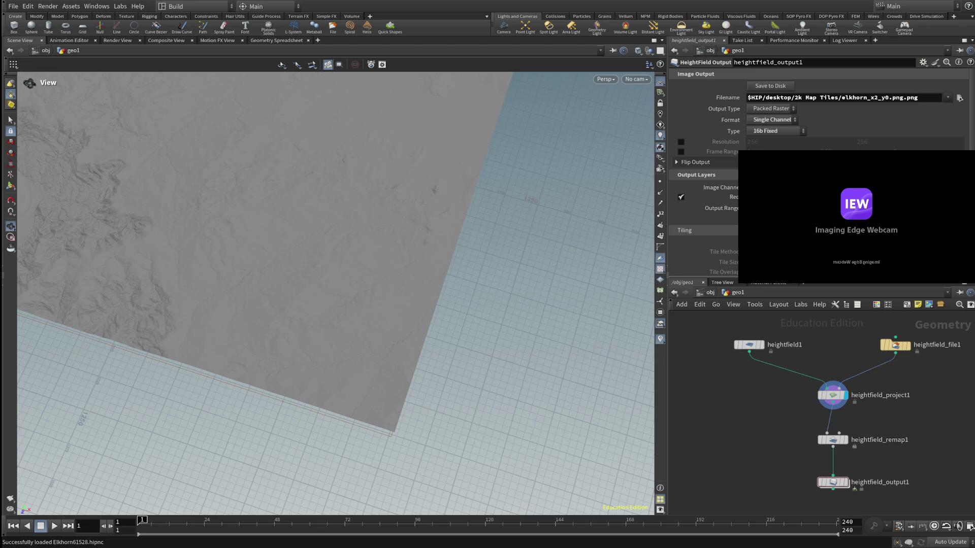
# - Tumble, zoom out and pan to frame the whole loaded Elkhorn terrain tile
pyautogui.moveTo(327, 290)
pyautogui.mouseDown()
pyautogui.moveTo(229, 229)
pyautogui.moveTo(329, 290)
pyautogui.moveTo(328, 191)
pyautogui.mouseUp()
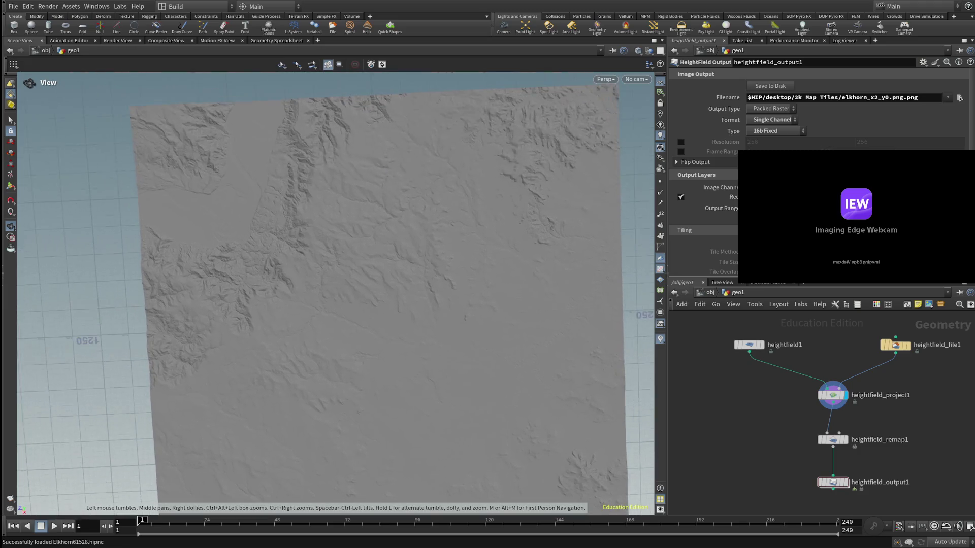
pyautogui.moveTo(327, 289)
pyautogui.mouseDown()
pyautogui.moveTo(427, 228)
pyautogui.moveTo(328, 305)
pyautogui.moveTo(328, 328)
pyautogui.moveTo(327, 198)
pyautogui.mouseUp()
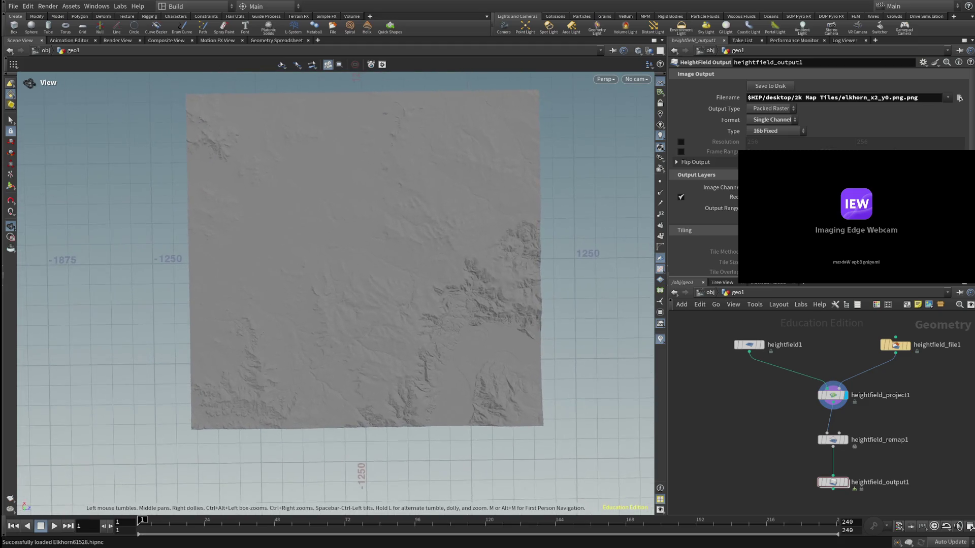
pyautogui.moveTo(358, 259); pyautogui.dragTo(354, 294, button='middle')
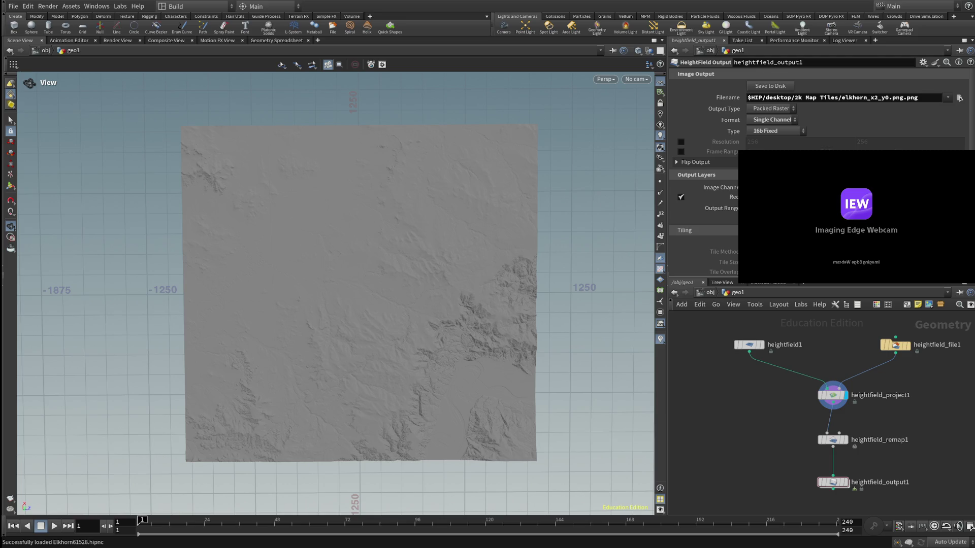
pyautogui.scroll(-1, 822, 175)
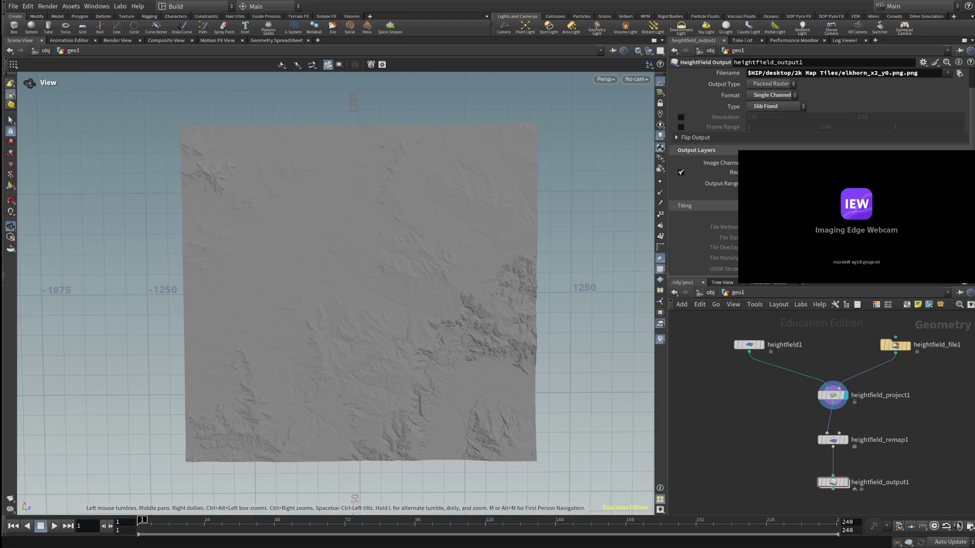
# - After checking the remap and output nodes, set heightfield1's Grid Samples to 4081
pyautogui.click(833, 440)
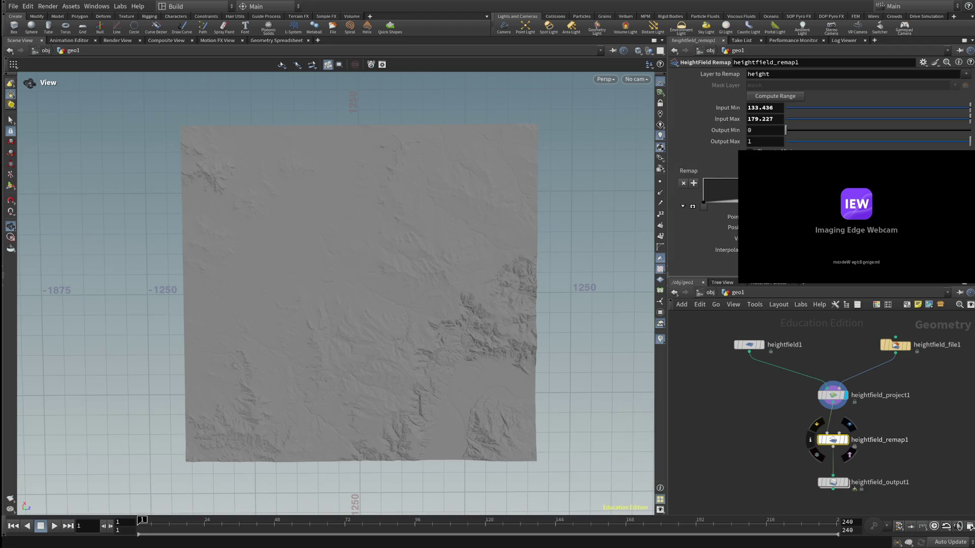
pyautogui.click(833, 482)
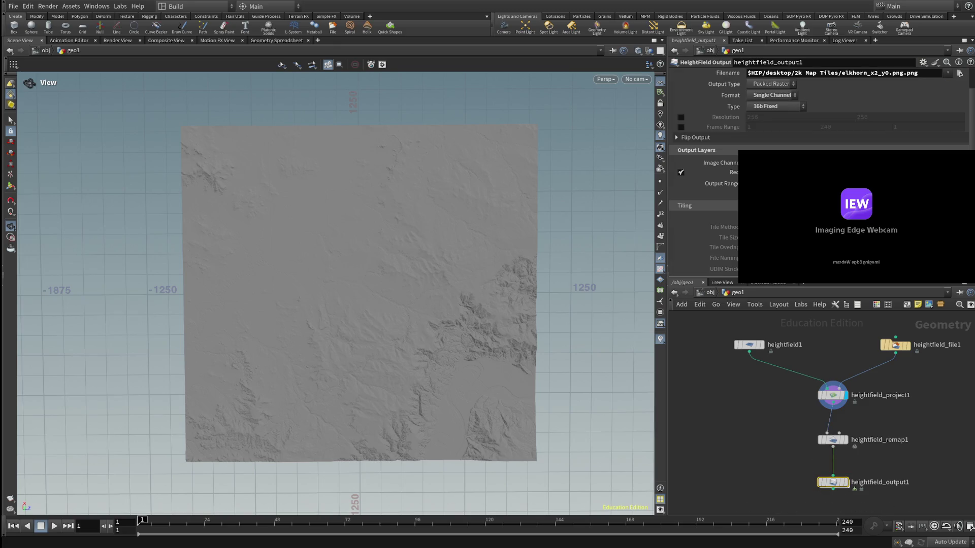
pyautogui.click(748, 344)
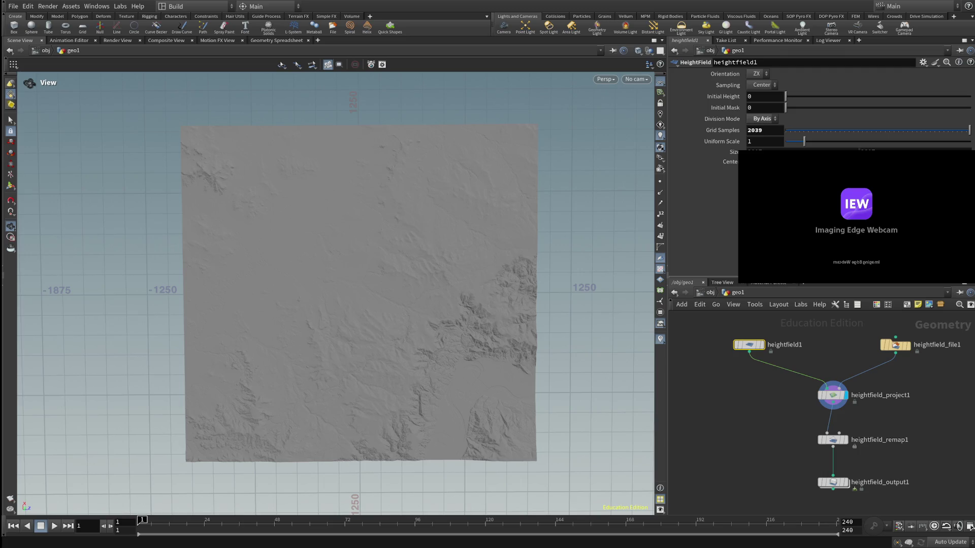
pyautogui.doubleClick(759, 130)
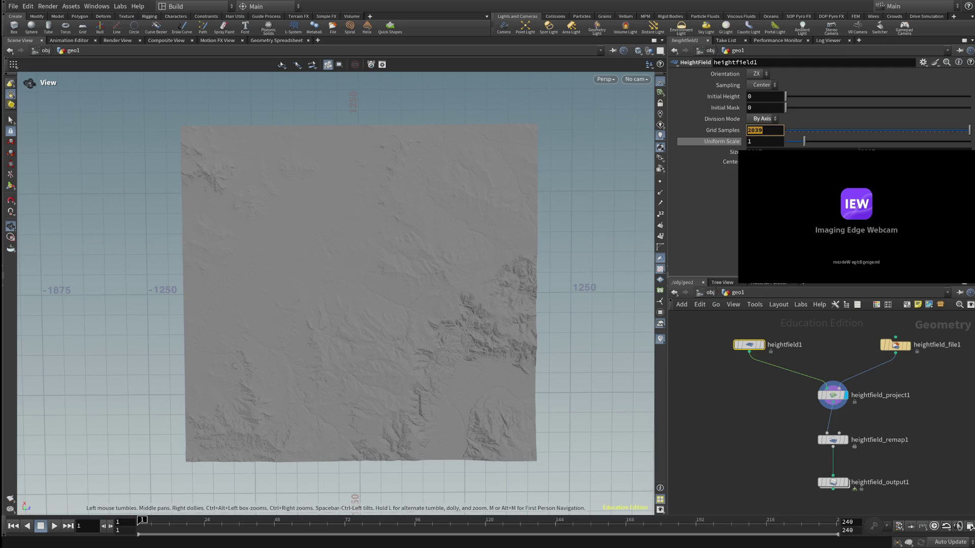
pyautogui.write('4081')
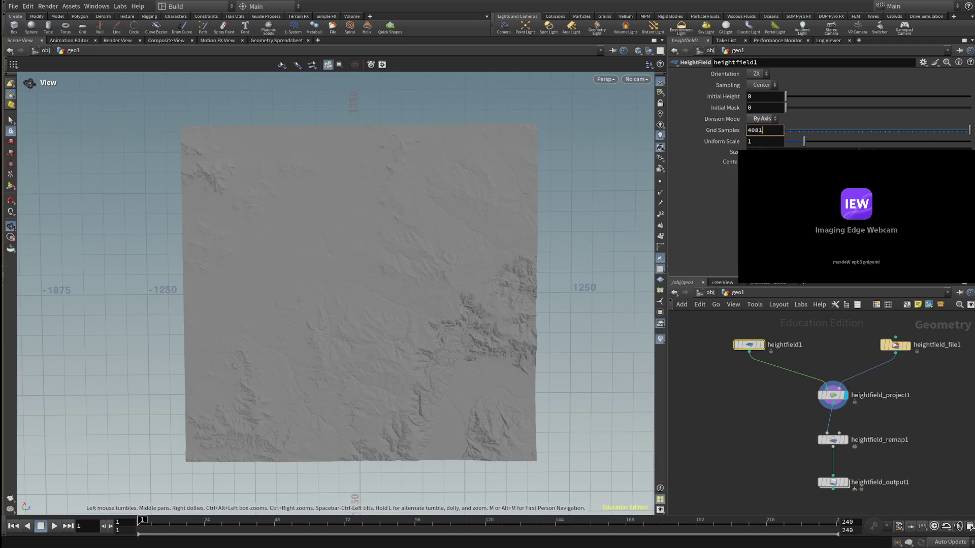
pyautogui.press('Return')
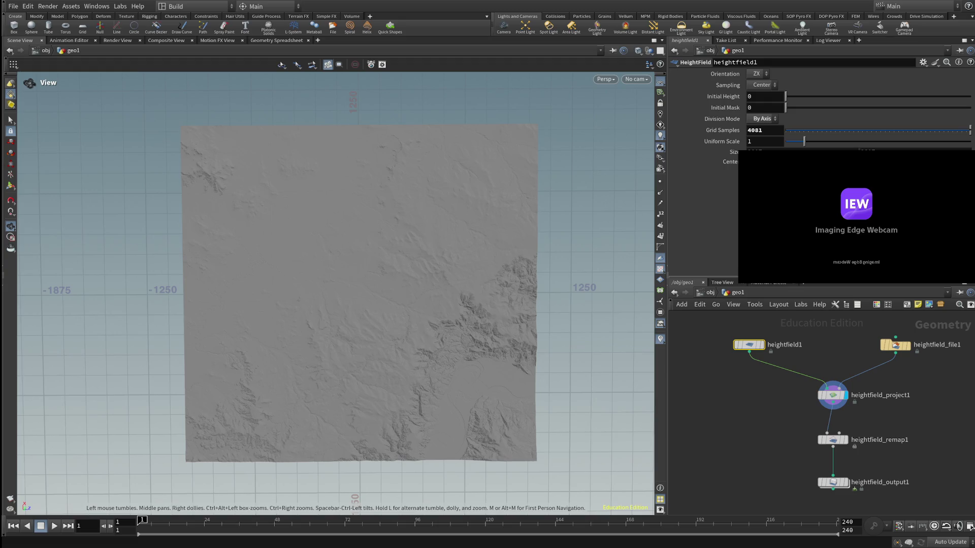
# - Increment-save the scene as 4081Elkhorn61528.hipnc and select heightfield_file1 to see its settings
pyautogui.moveTo(358, 290); pyautogui.dragTo(328, 320)
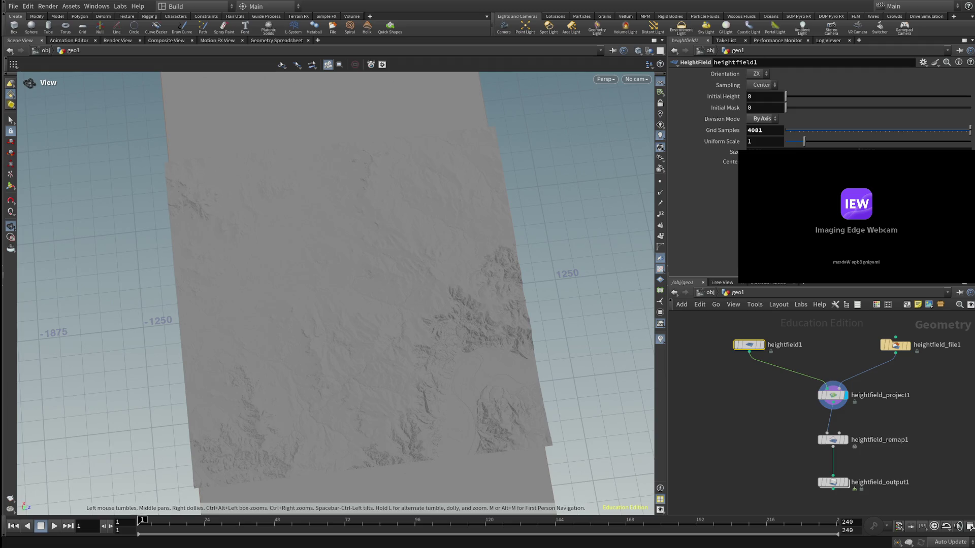
pyautogui.hotkey('ctrl', 's')
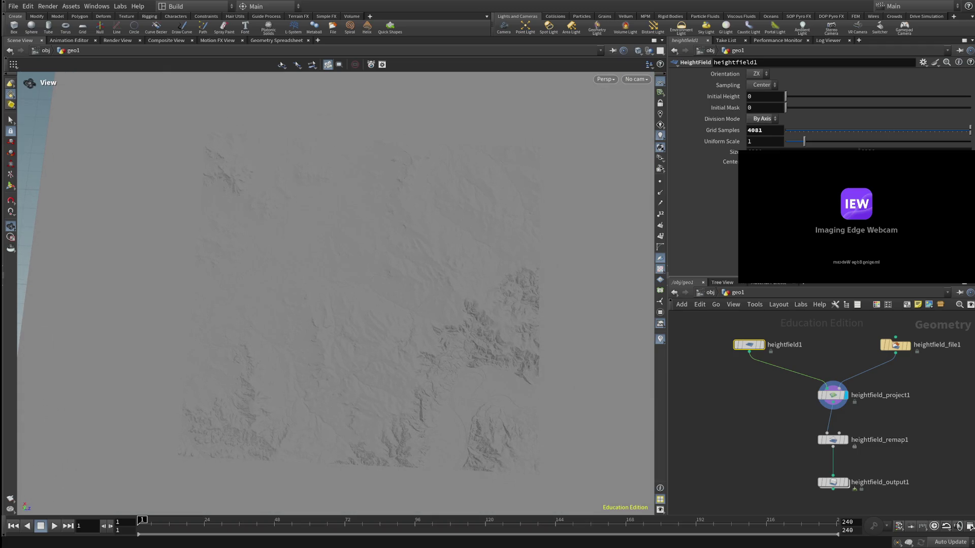
pyautogui.click(895, 345)
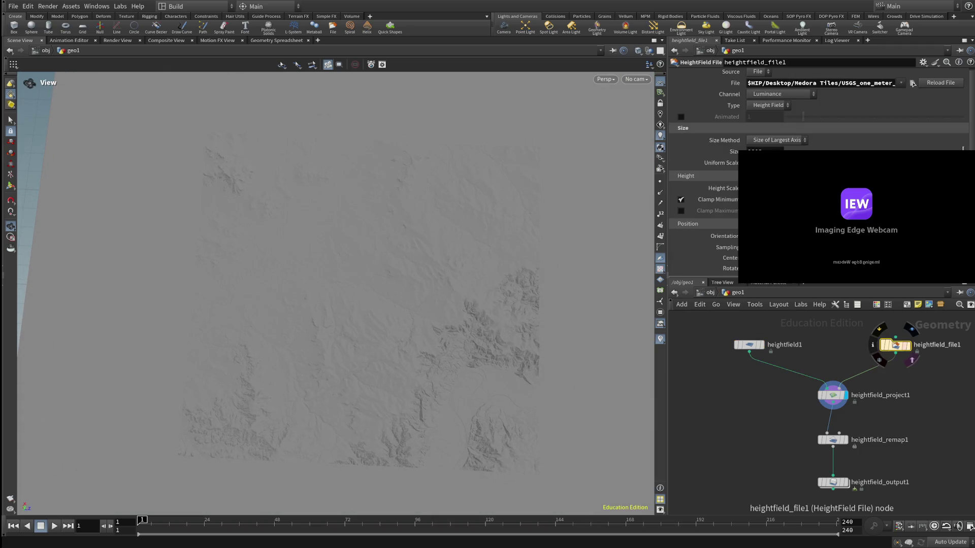
# - Enter a new Size value on heightfield_file1 so the elevation tile recooks at a larger extent
pyautogui.doubleClick(755, 150)
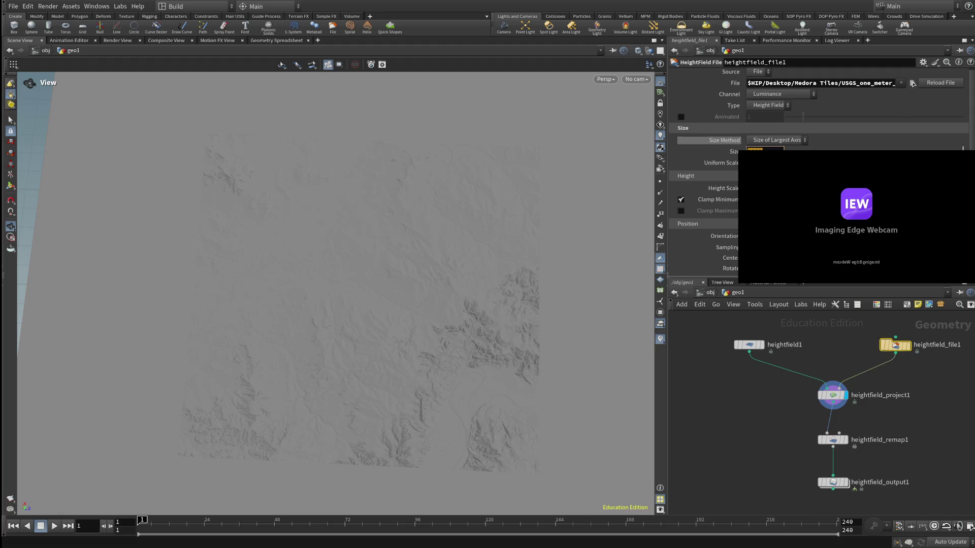
pyautogui.write('2')
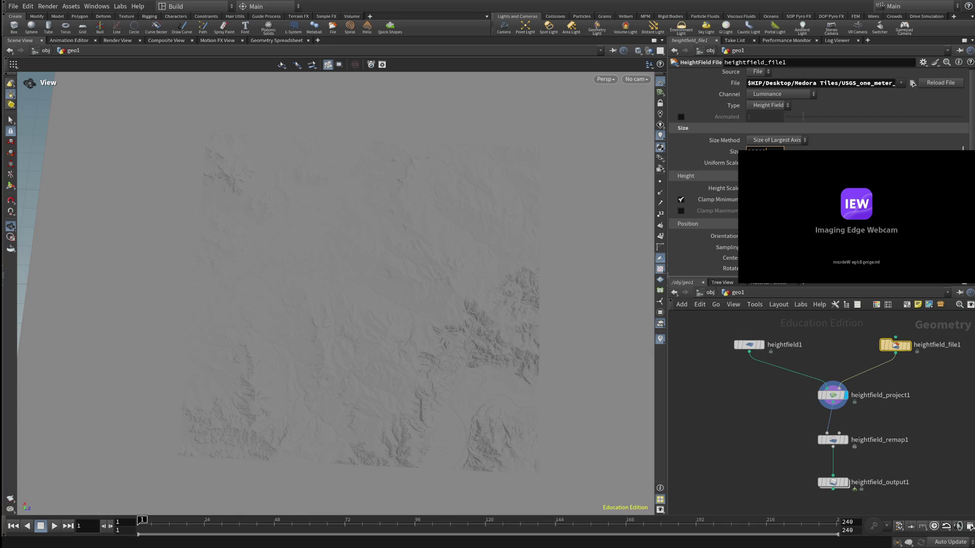
pyautogui.press('Return')
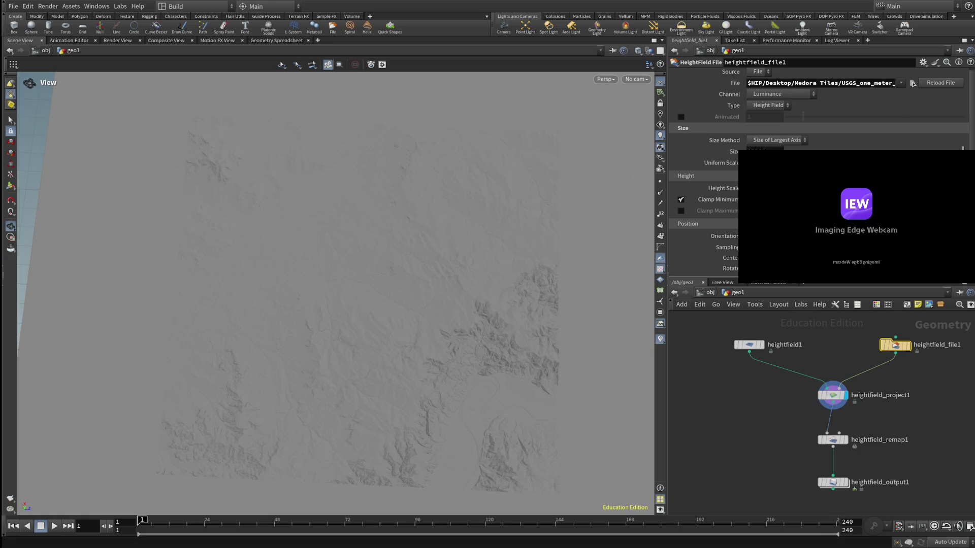
pyautogui.press('space')
pyautogui.moveTo(833, 439); pyautogui.dragTo(839, 439)
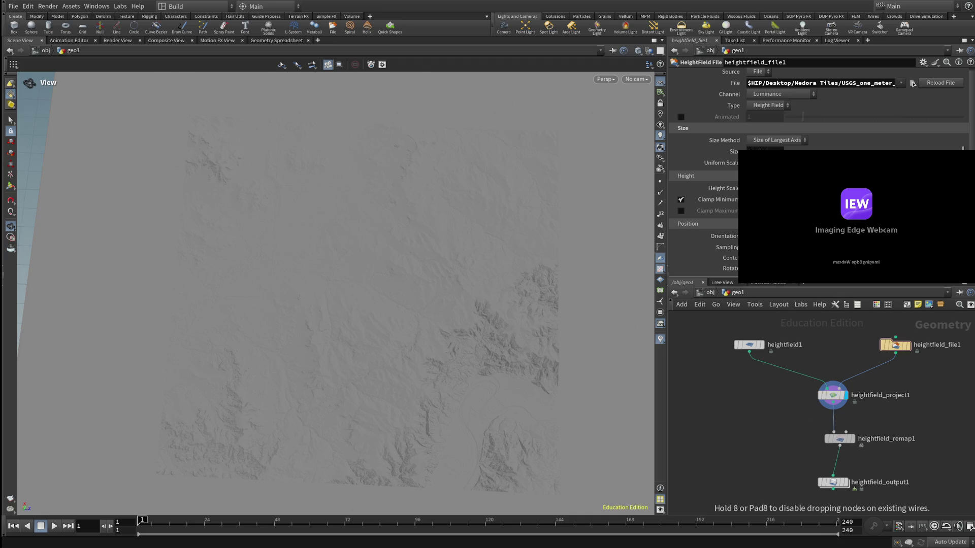
# - Align heightfield_output1 with the chain, tilt the view, and select heightfield_remap1
pyautogui.moveTo(833, 482); pyautogui.dragTo(851, 477)
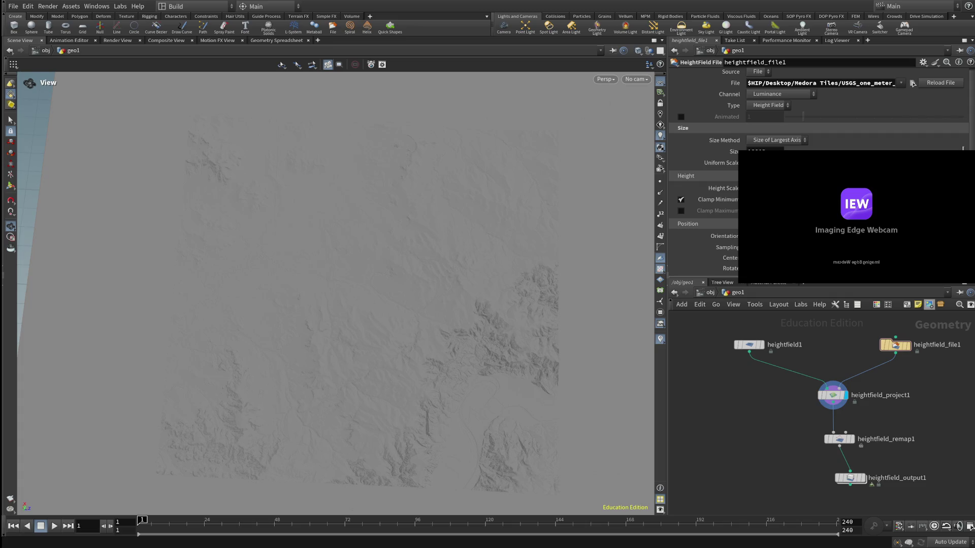
pyautogui.scroll(-5, 343, 306)
pyautogui.moveTo(403, 96); pyautogui.dragTo(412, 89)
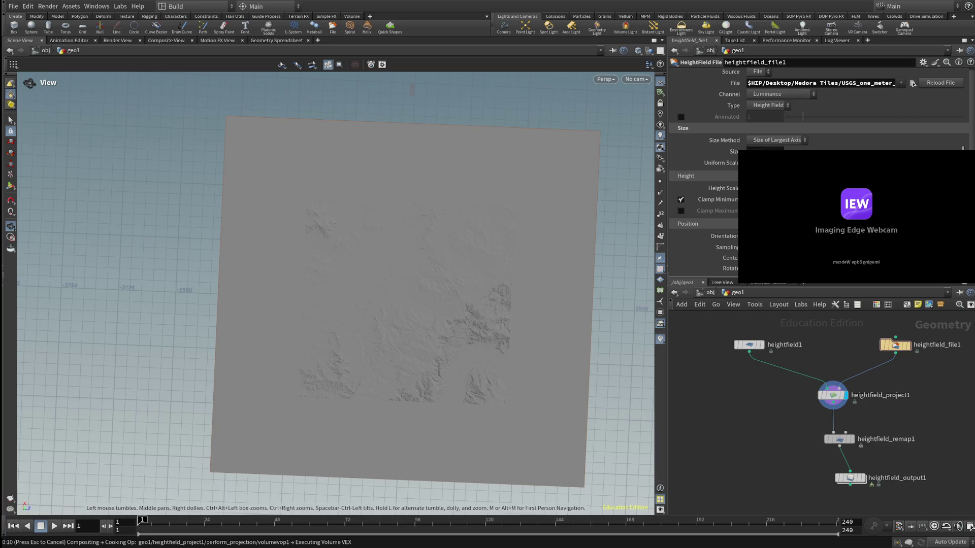
pyautogui.click(838, 439)
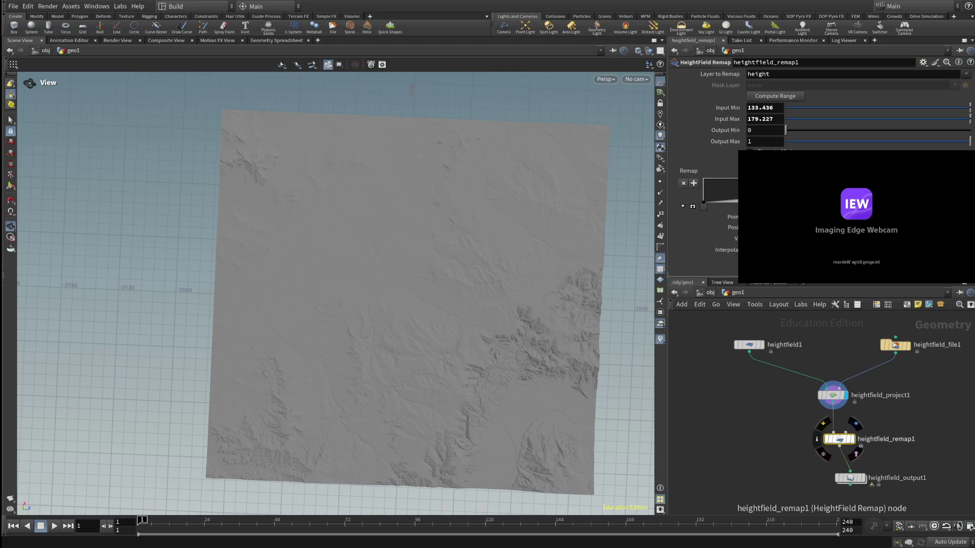
# - Review the projection node, then confirm the remap's Input Min and Max values
pyautogui.click(832, 395)
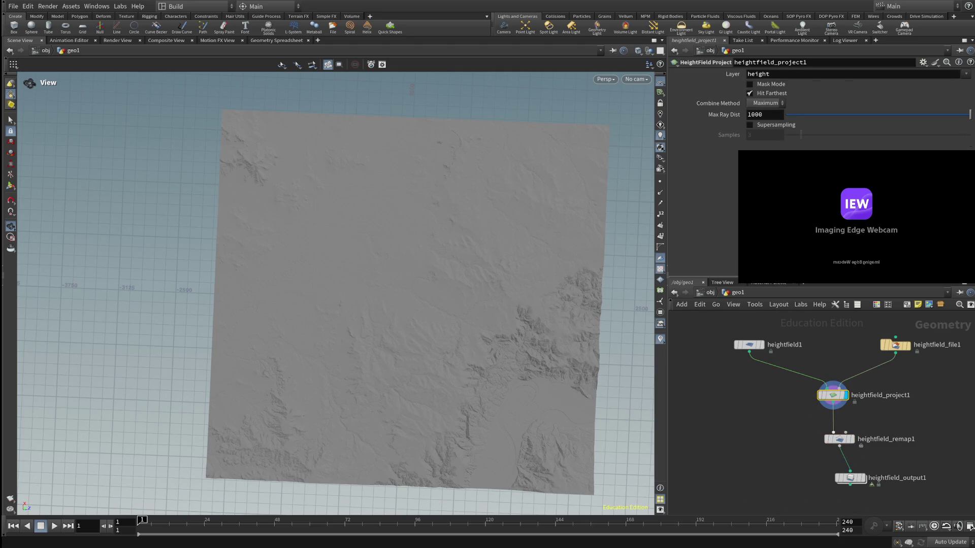
pyautogui.click(839, 438)
pyautogui.doubleClick(761, 120)
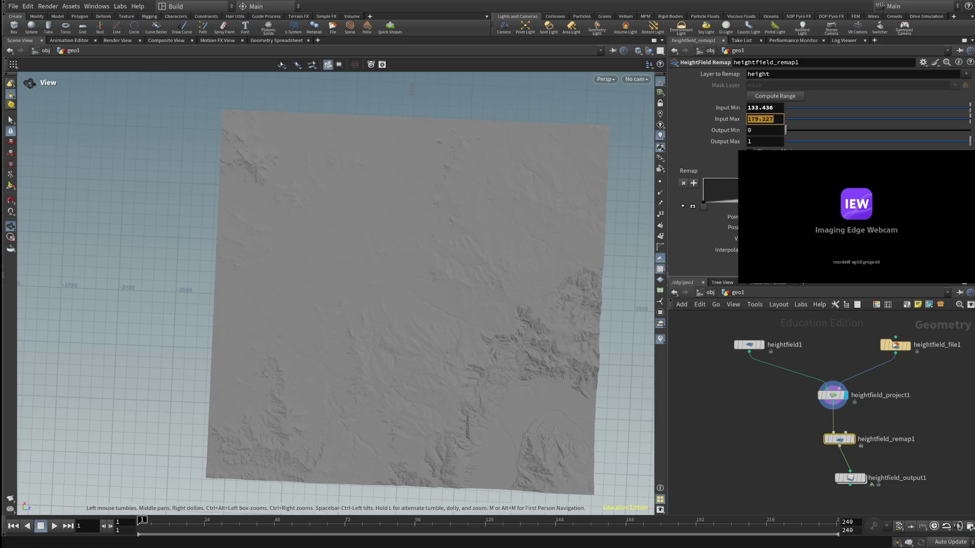
pyautogui.click(764, 107)
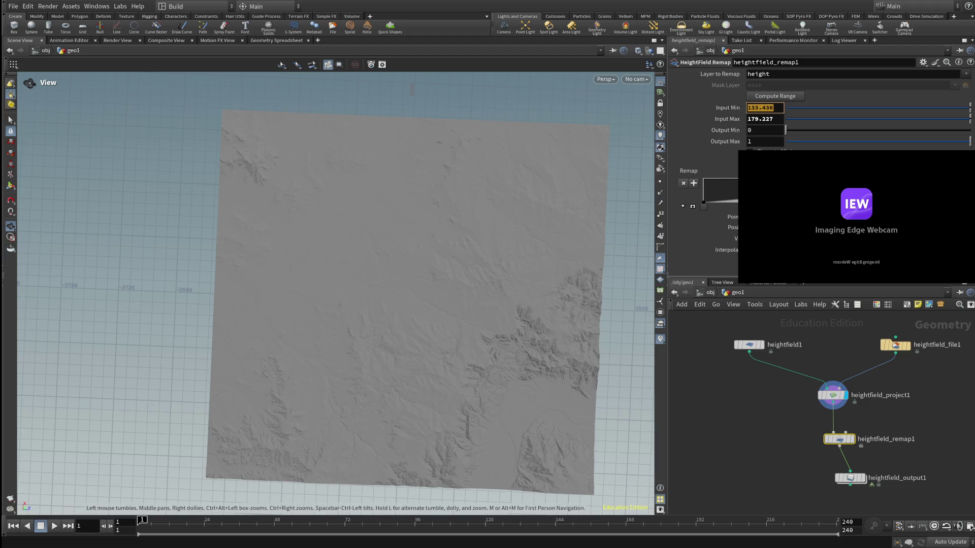
pyautogui.press('Return')
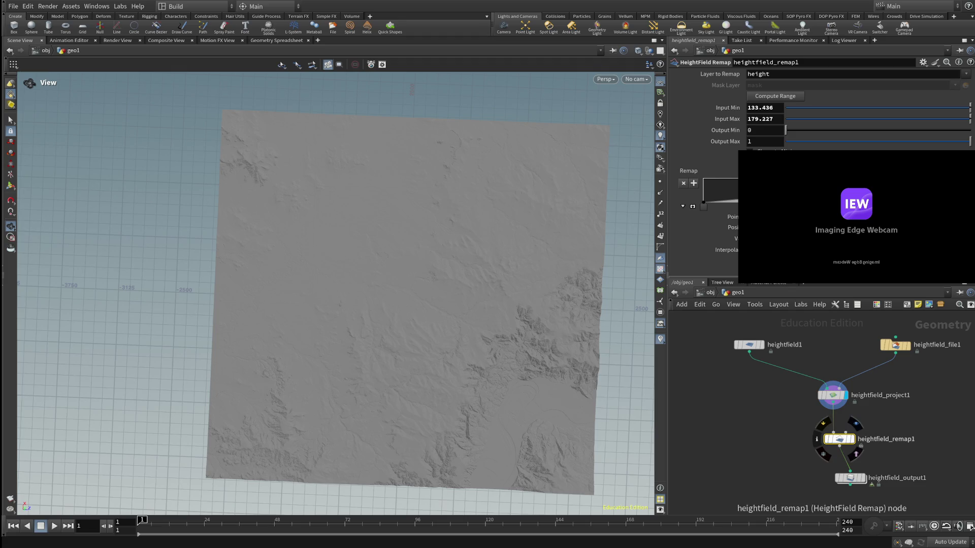
# - Select heightfield_output1 and drag it to sit directly under heightfield_remap1
pyautogui.click(850, 478)
pyautogui.moveTo(850, 477); pyautogui.dragTo(839, 480)
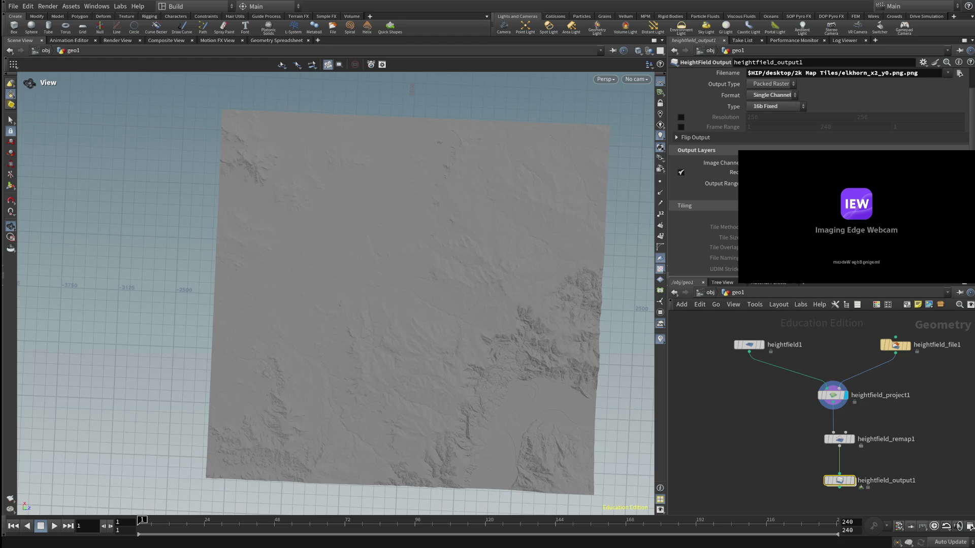
# - Prefix the export filename with 4081 so it reads 4081elkhorn_x2_y0.png.png
pyautogui.click(876, 74)
pyautogui.write('4081')
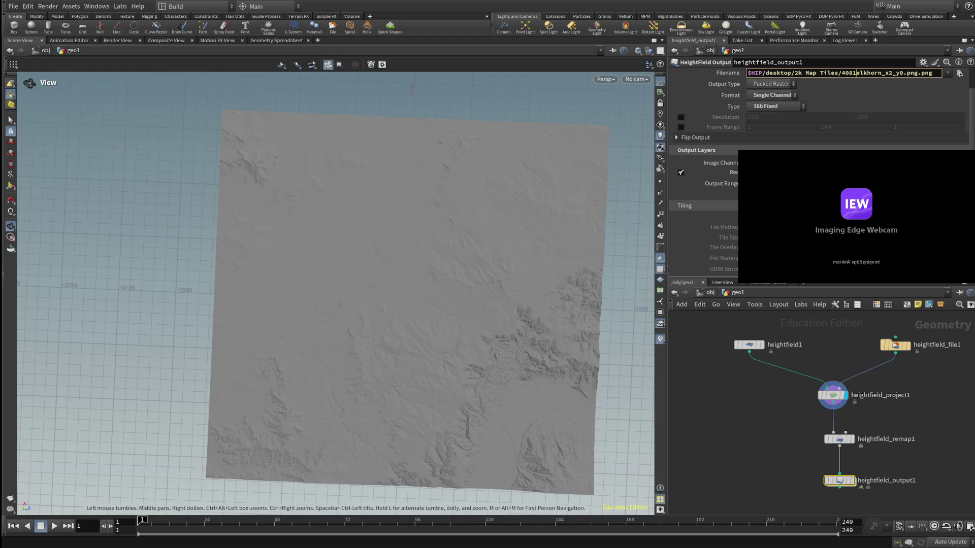
# - Reframe the terrain tile in the viewport, check heightfield1, then return to the remap's 133.436–179.227 to 0–1 settings
pyautogui.moveTo(411, 305)
pyautogui.mouseDown()
pyautogui.moveTo(411, 274)
pyautogui.moveTo(351, 290)
pyautogui.mouseUp()
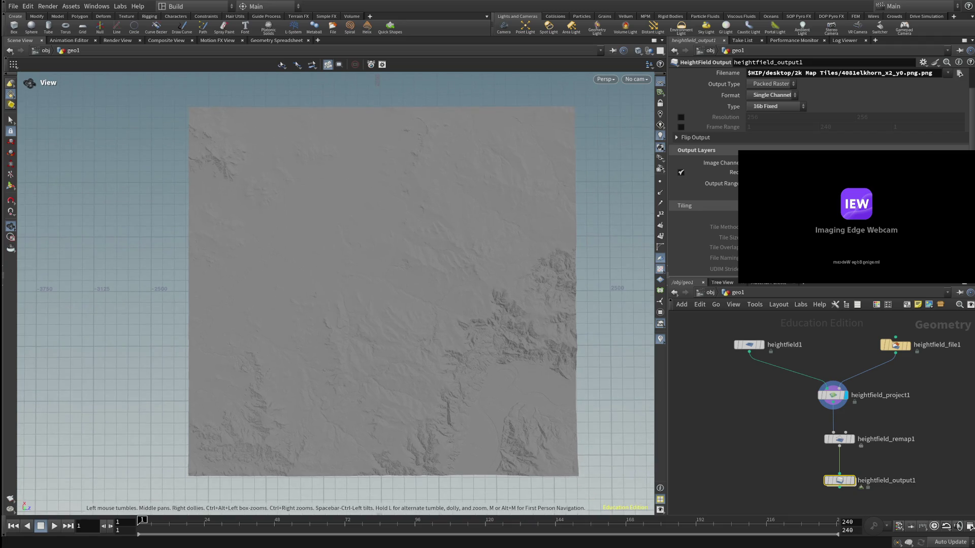
pyautogui.moveTo(382, 305); pyautogui.dragTo(378, 297, button='middle')
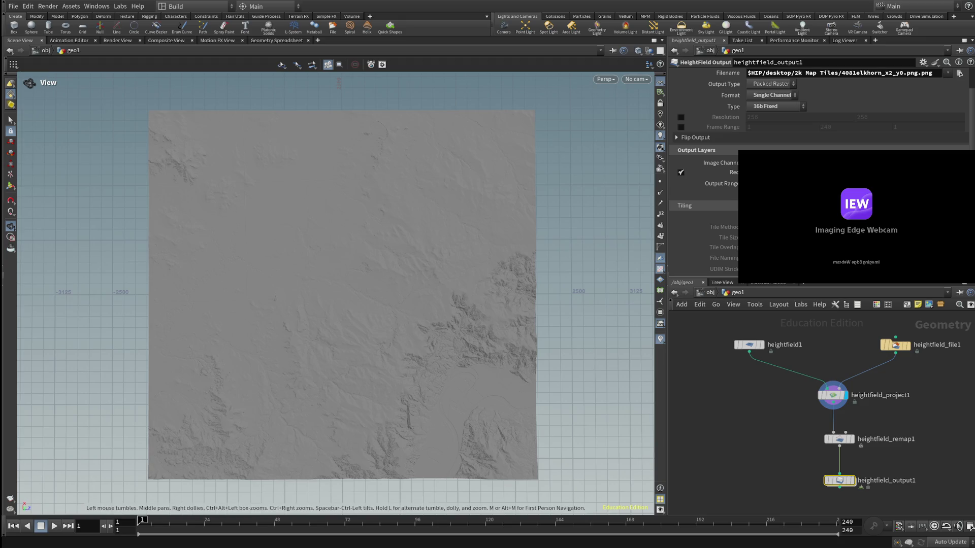
pyautogui.moveTo(381, 305); pyautogui.dragTo(390, 310, button='middle')
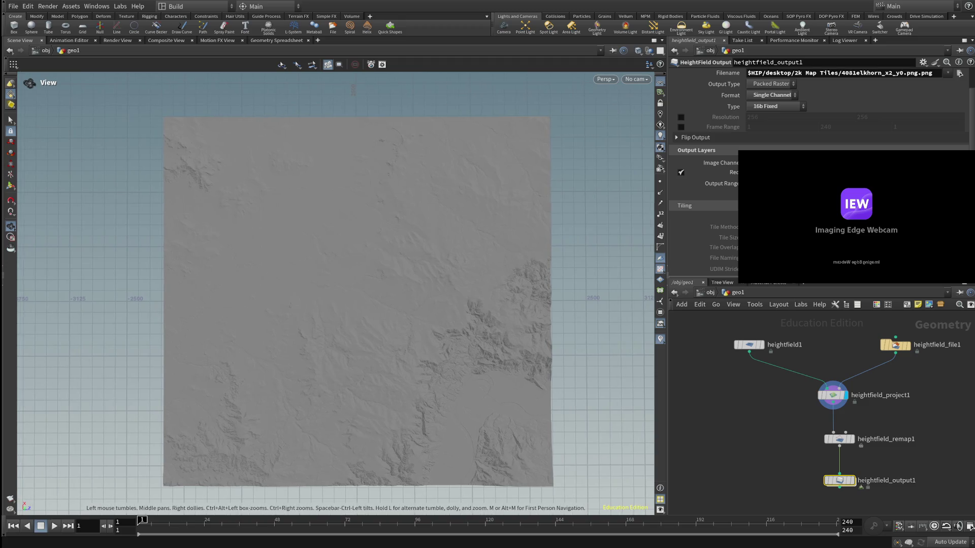
pyautogui.moveTo(381, 305); pyautogui.dragTo(390, 299, button='middle')
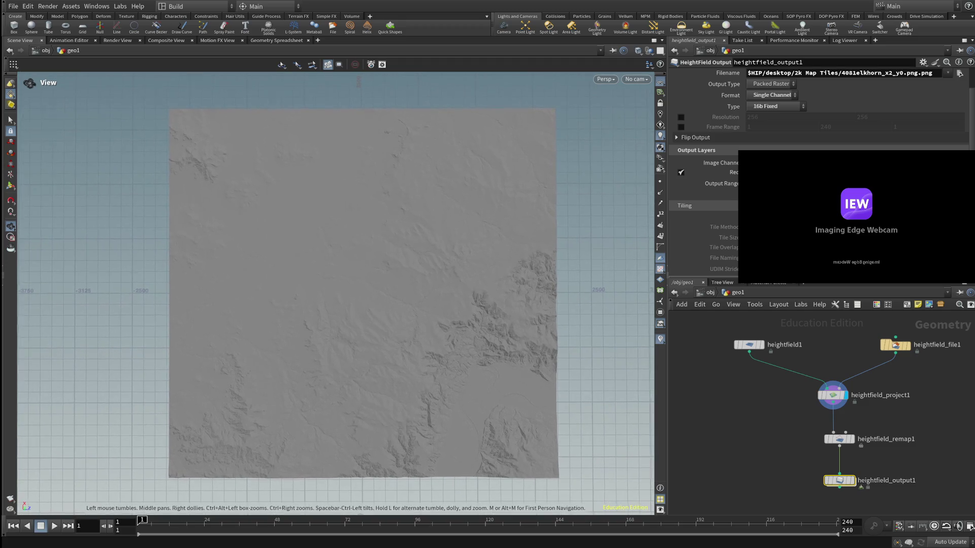
pyautogui.moveTo(381, 304)
pyautogui.mouseDown()
pyautogui.moveTo(380, 289)
pyautogui.moveTo(385, 311)
pyautogui.mouseUp()
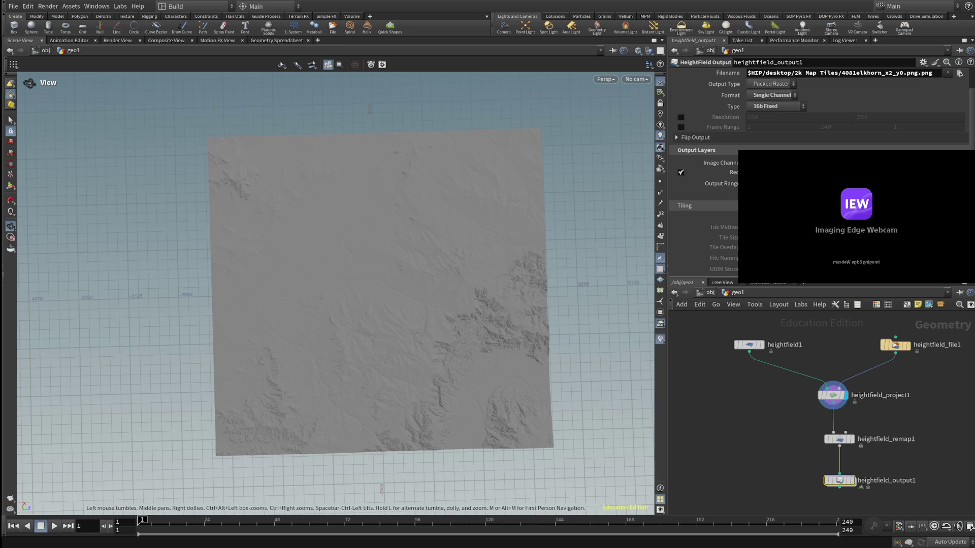
pyautogui.moveTo(381, 304); pyautogui.dragTo(369, 300)
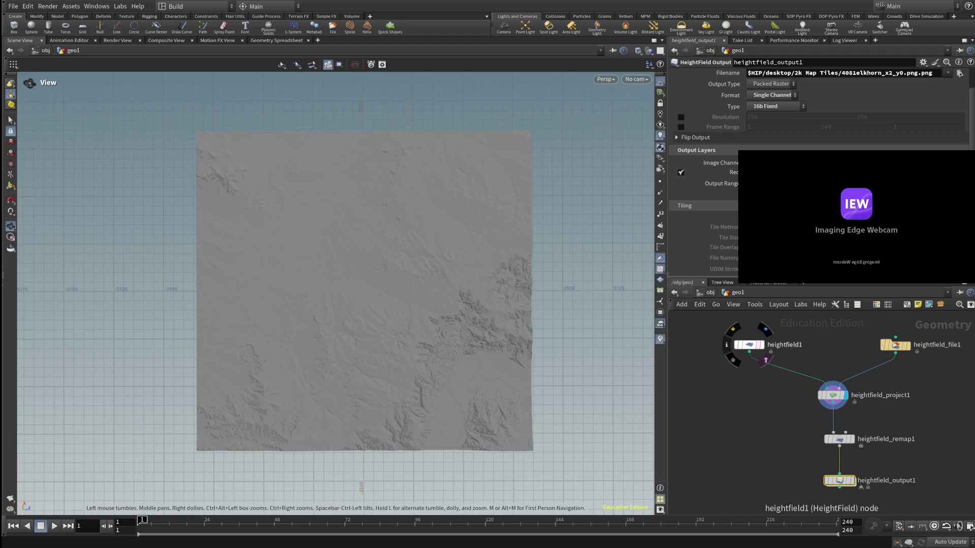
pyautogui.click(749, 344)
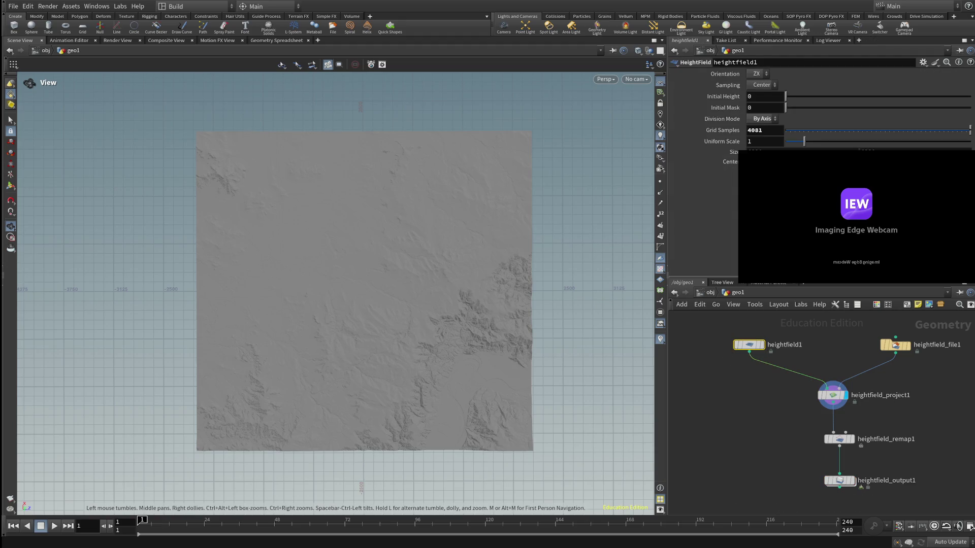
pyautogui.click(838, 439)
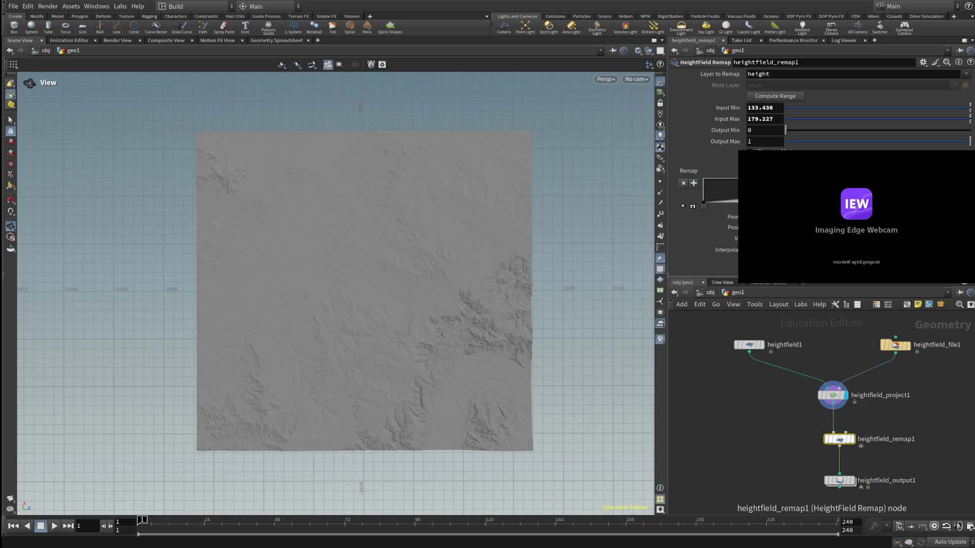
# - Dive into heightfield_remap1 and back out, then review the output's 16-bit PNG export and remap settings
pyautogui.doubleClick(838, 438)
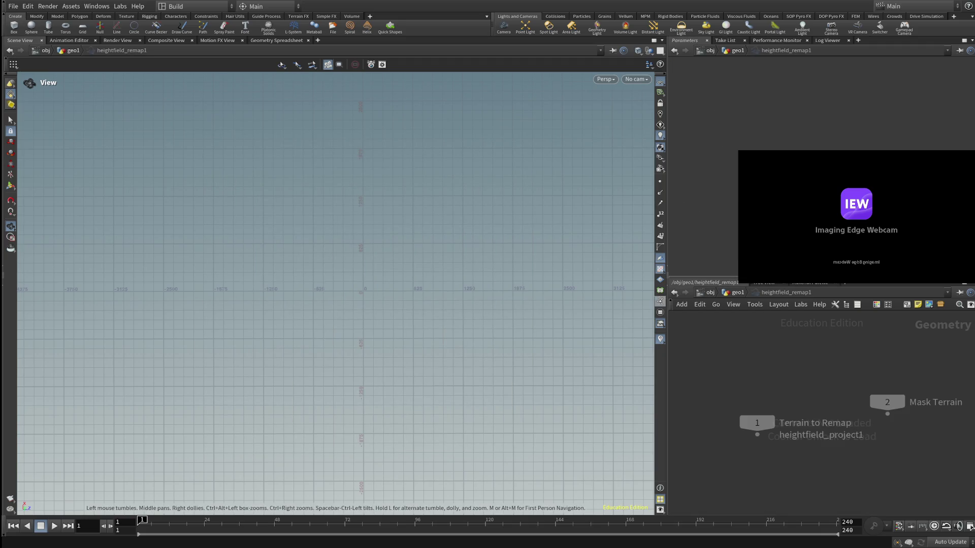
pyautogui.press('u')
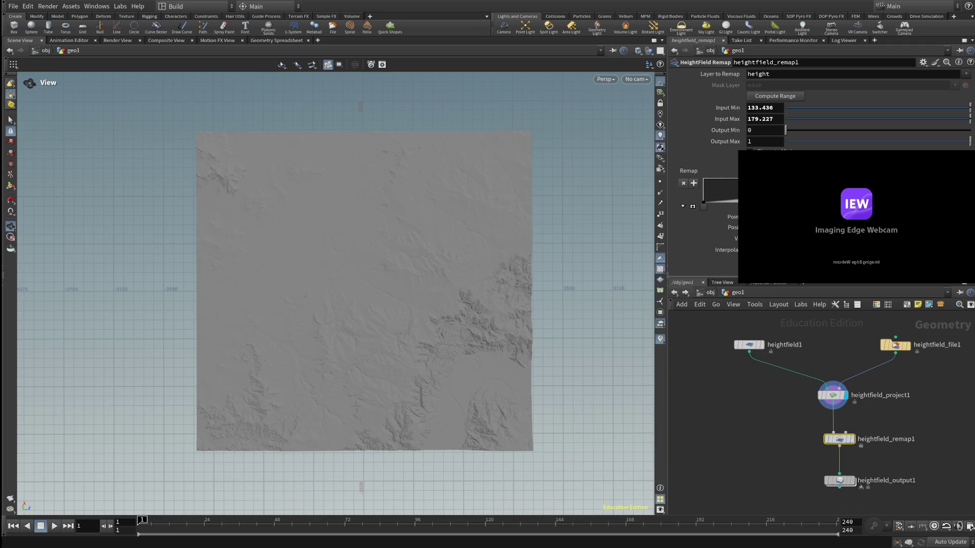
pyautogui.click(840, 480)
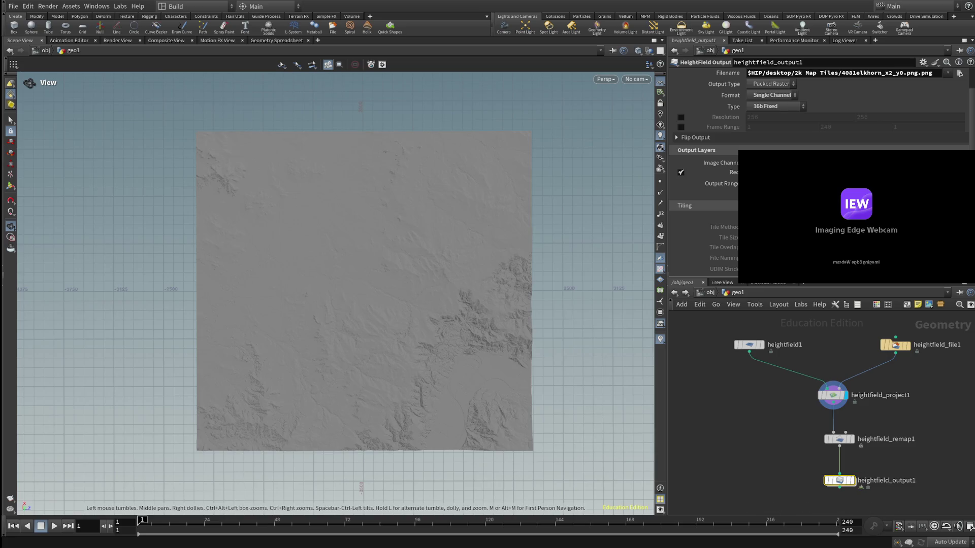
pyautogui.click(840, 439)
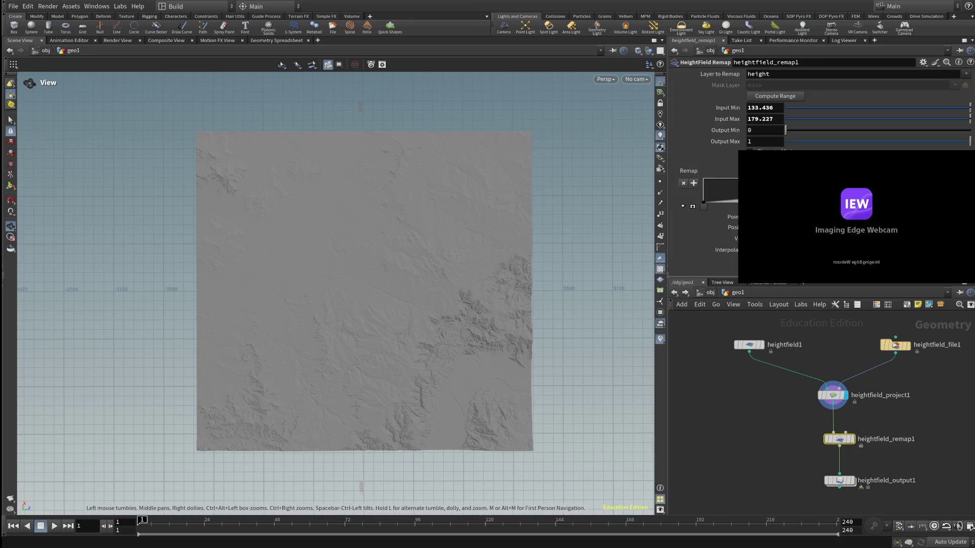
# - Check the grid and file loader nodes, then Save to Disk from heightfield_output1 as 4081elkhorn_x2_y0.png.png
pyautogui.click(839, 480)
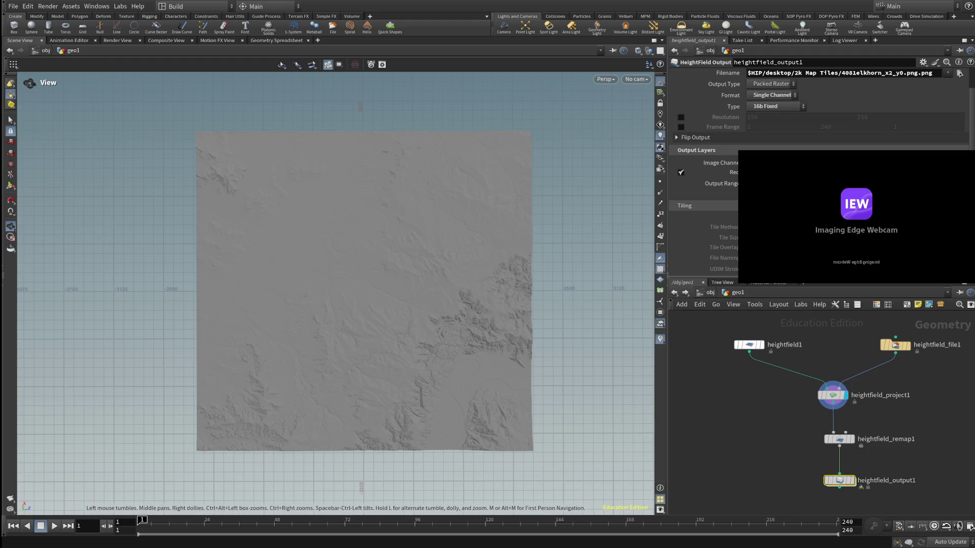
pyautogui.click(749, 344)
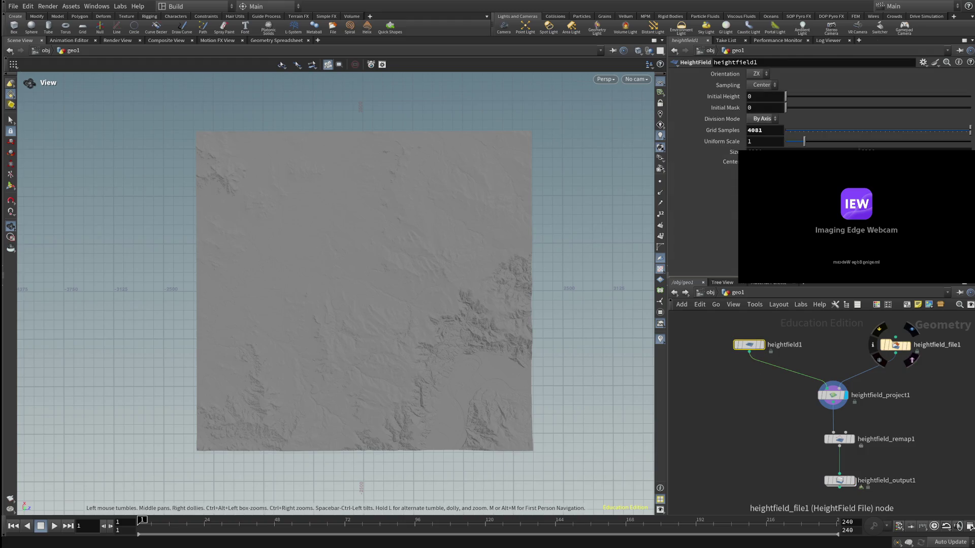
pyautogui.click(895, 345)
pyautogui.click(750, 345)
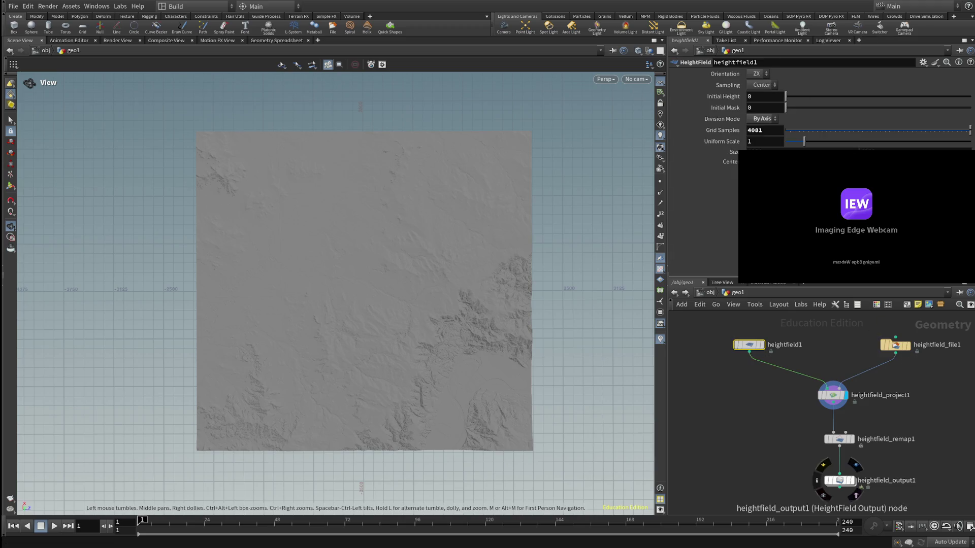
pyautogui.click(840, 481)
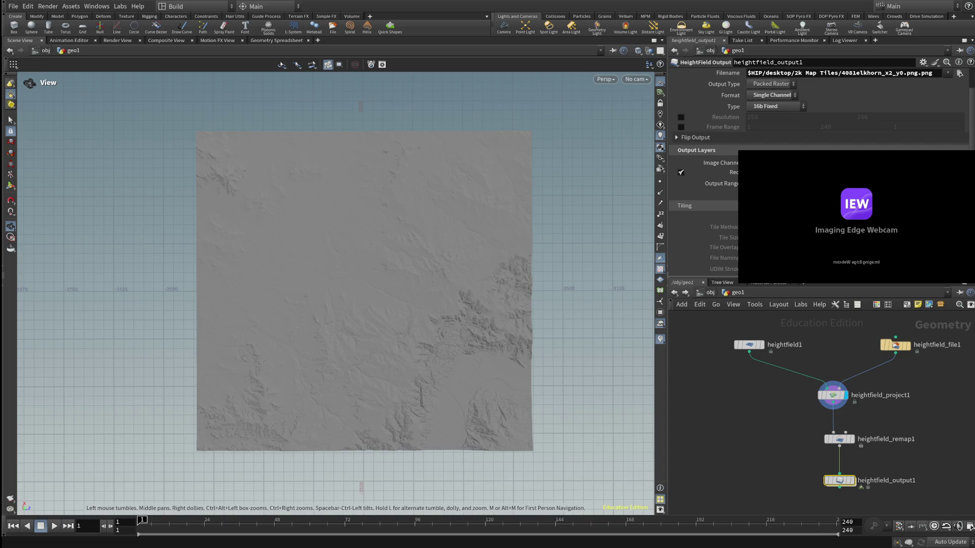
pyautogui.scroll(1, 823, 175)
pyautogui.click(770, 86)
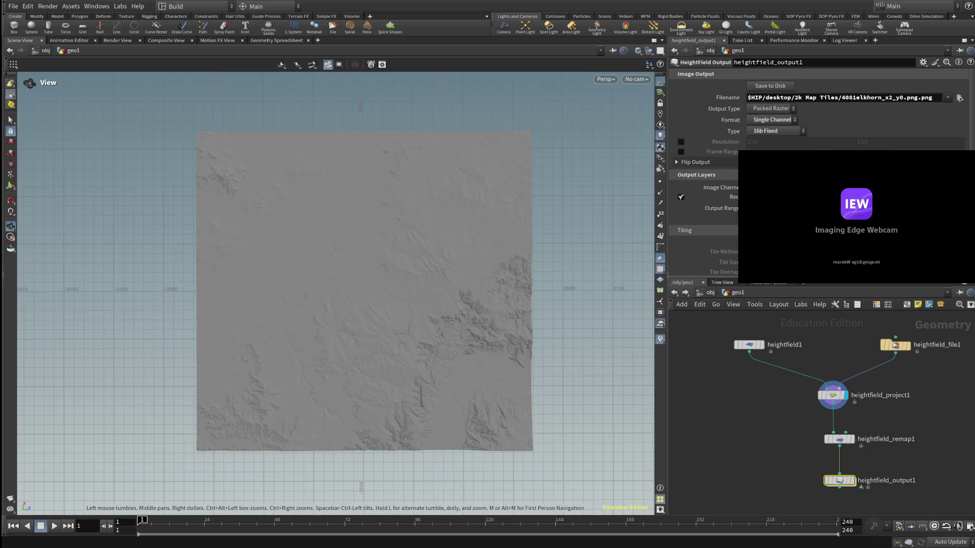
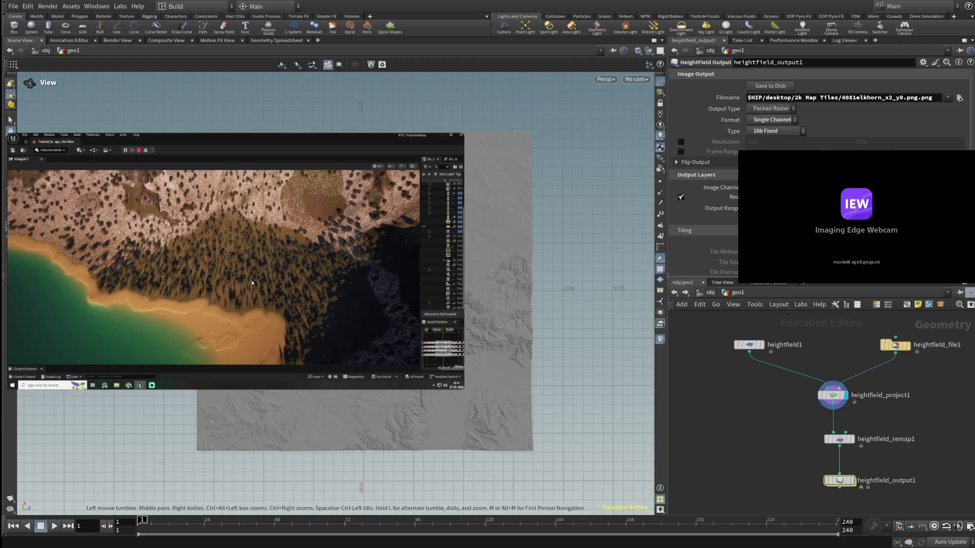
# - Pause and resume the terrain demo, then enlarge the floating video window in two drags
pyautogui.click(252, 282)
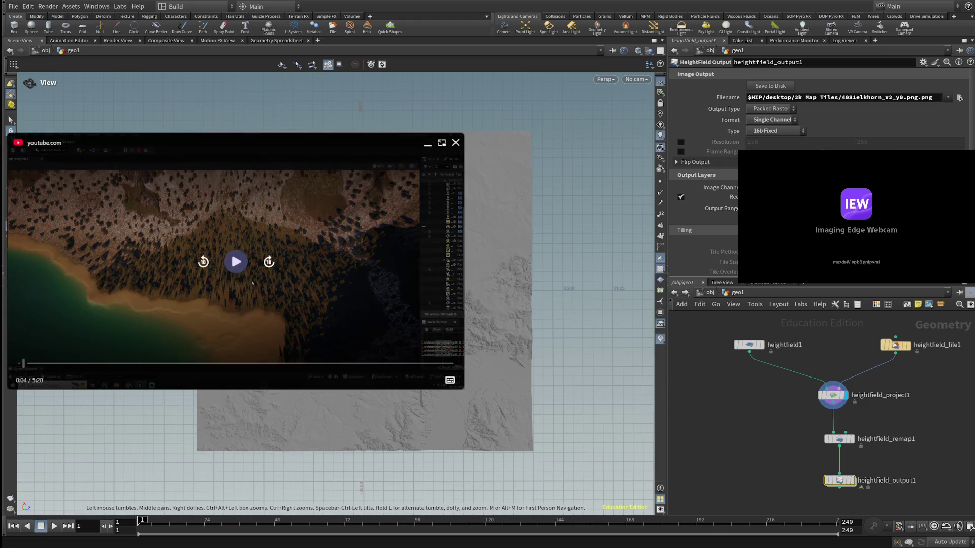
pyautogui.click(252, 284)
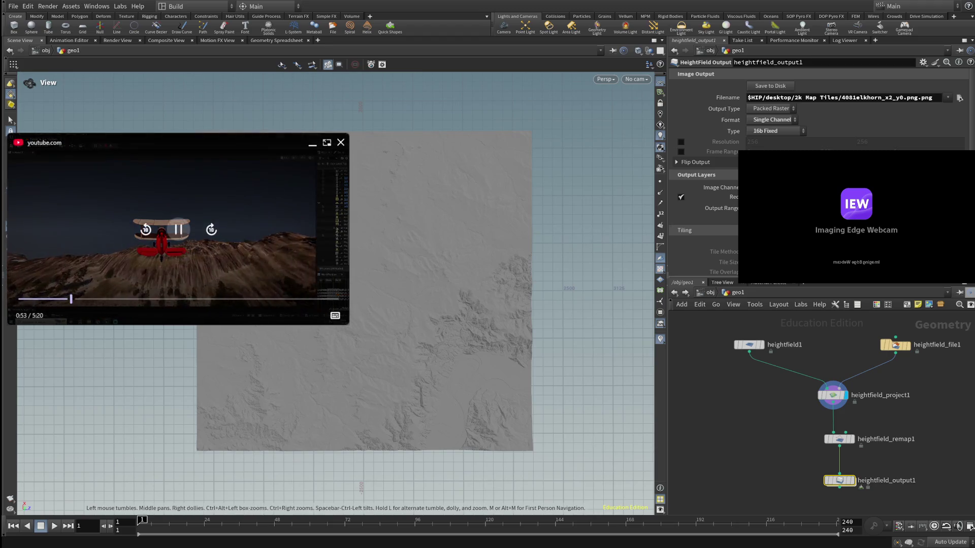
pyautogui.moveTo(347, 325); pyautogui.dragTo(457, 385)
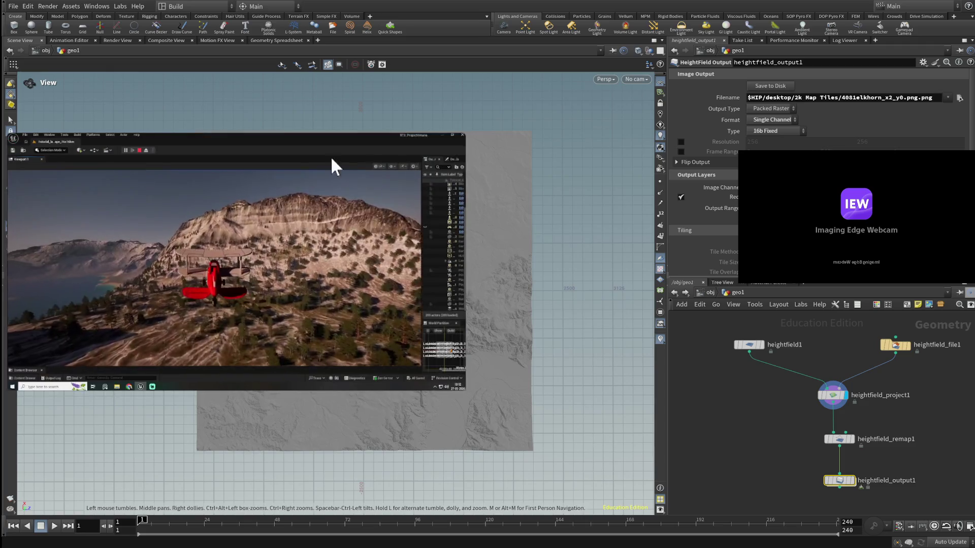
pyautogui.moveTo(458, 142); pyautogui.dragTo(575, 136)
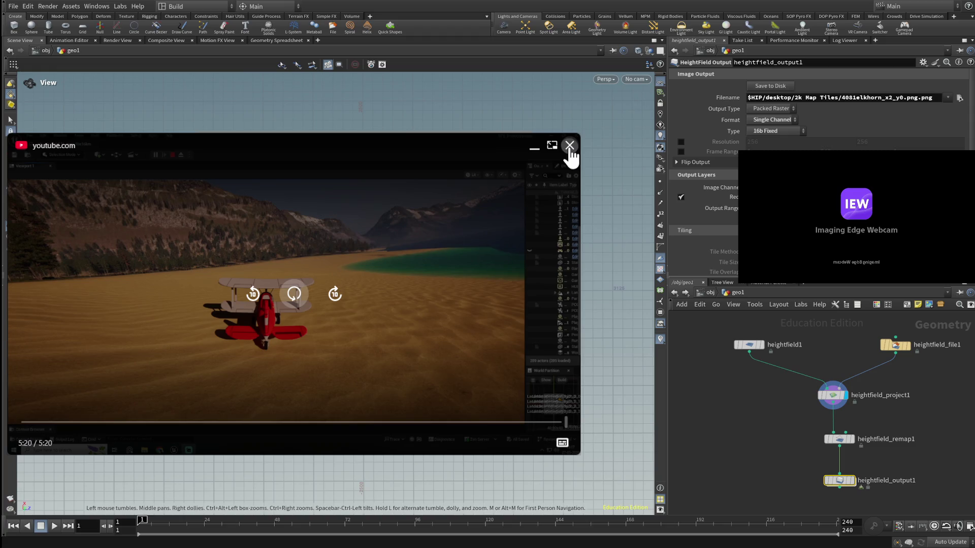
# - Close the floating demo video to return to Houdini
pyautogui.click(570, 145)
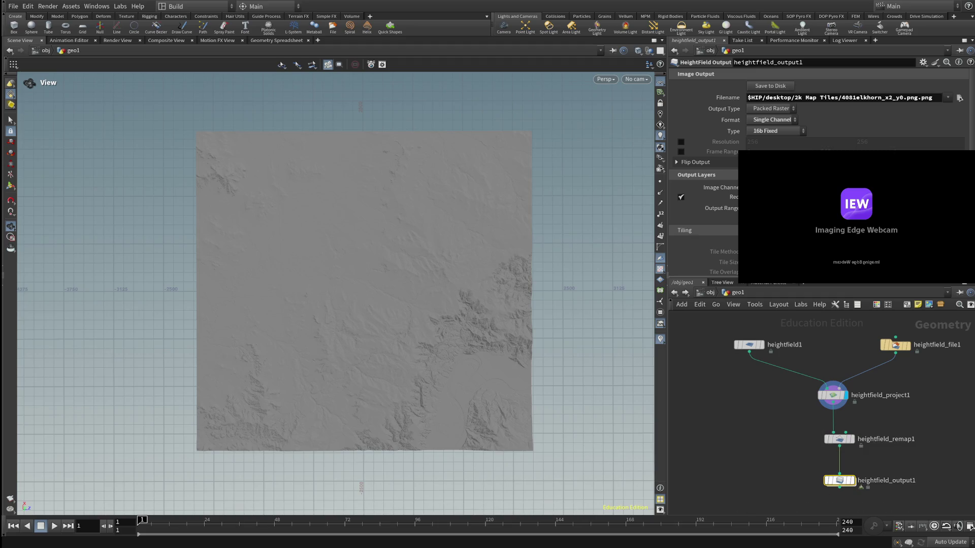
# - Tilt the viewport from top-down to an angled view of the heightfield terrain
pyautogui.moveTo(839, 481)
pyautogui.moveTo(366, 305)
pyautogui.mouseDown()
pyautogui.moveTo(366, 251)
pyautogui.moveTo(397, 229)
pyautogui.moveTo(427, 244)
pyautogui.mouseUp()
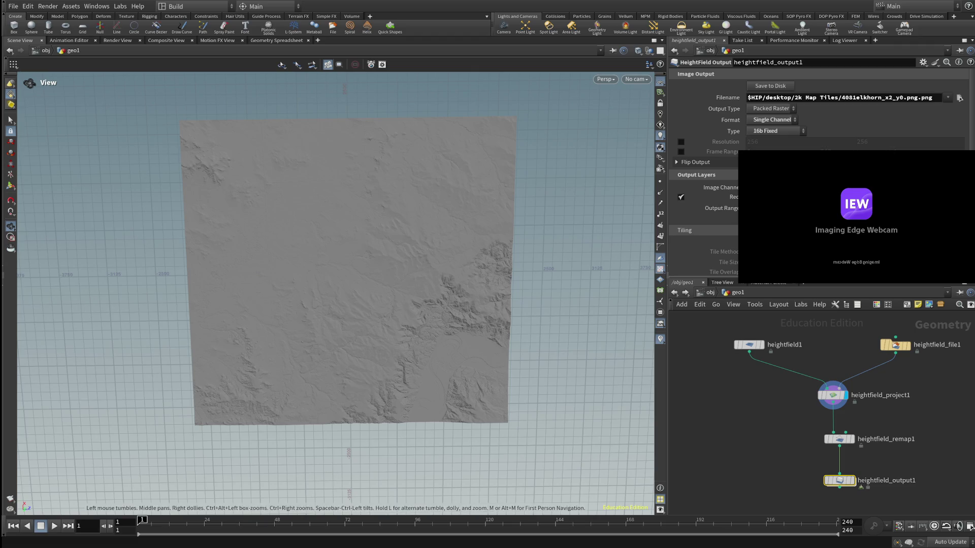
# - Orbit around the terrain surface, then select heightfield_remap1 to show its parameters
pyautogui.moveTo(366, 306)
pyautogui.mouseDown()
pyautogui.moveTo(319, 327)
pyautogui.moveTo(335, 305)
pyautogui.moveTo(359, 320)
pyautogui.mouseUp()
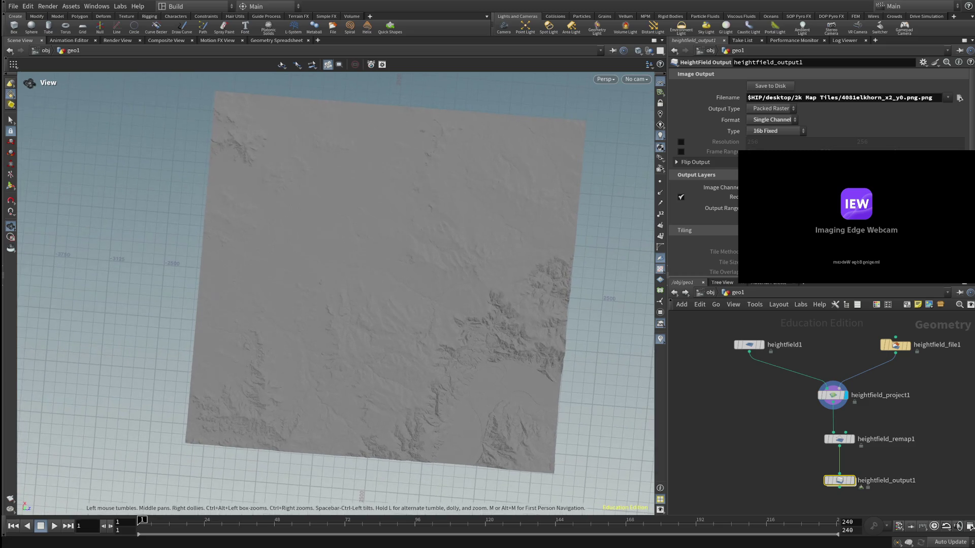
pyautogui.moveTo(358, 320); pyautogui.dragTo(373, 304)
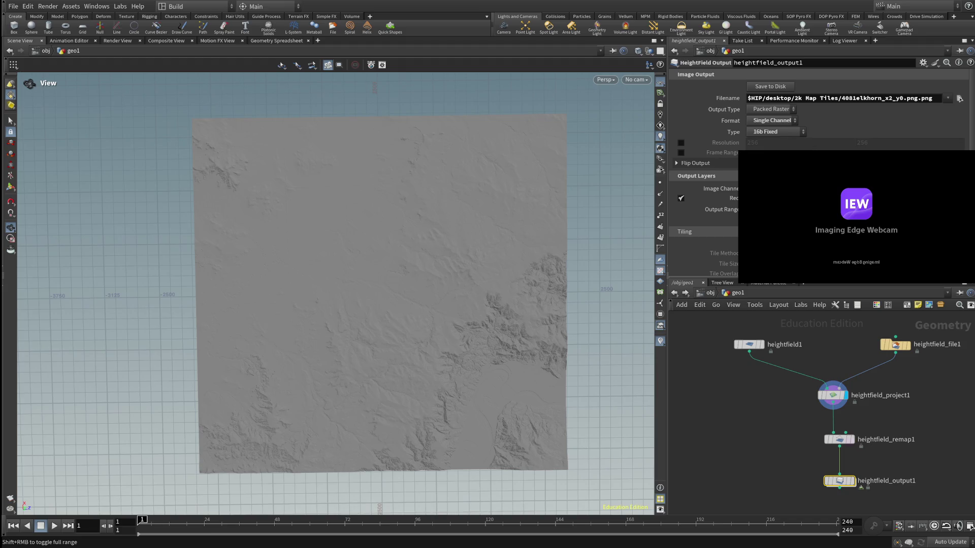
pyautogui.click(840, 440)
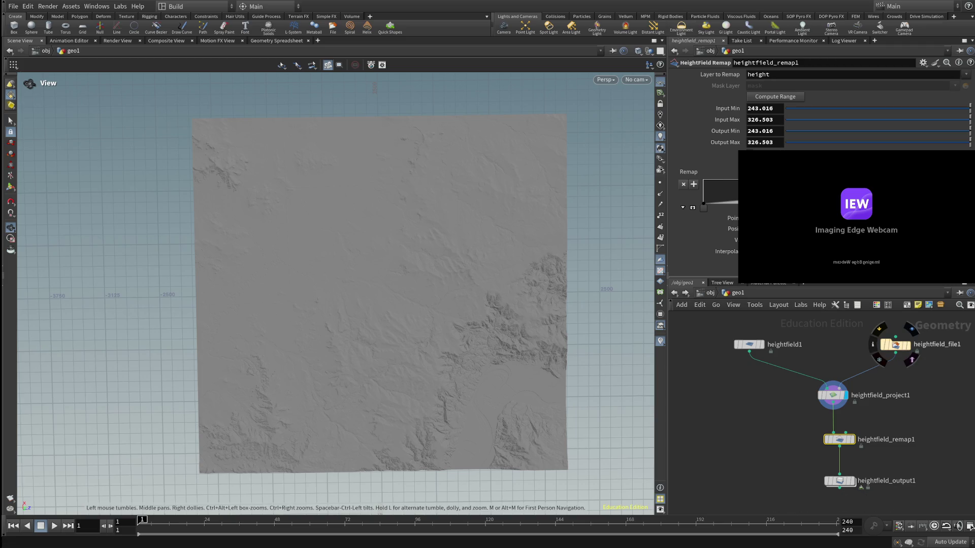
# - Set the remap Output Min to 0 and Output Max to 1, then select heightfield1
pyautogui.doubleClick(759, 132)
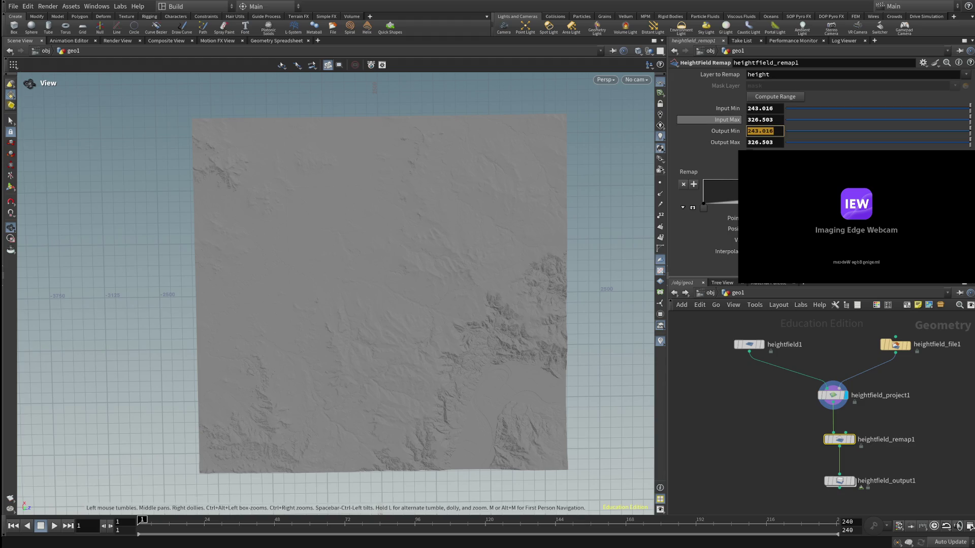
pyautogui.write('0')
pyautogui.press('Tab')
pyautogui.write('1')
pyautogui.press('Return')
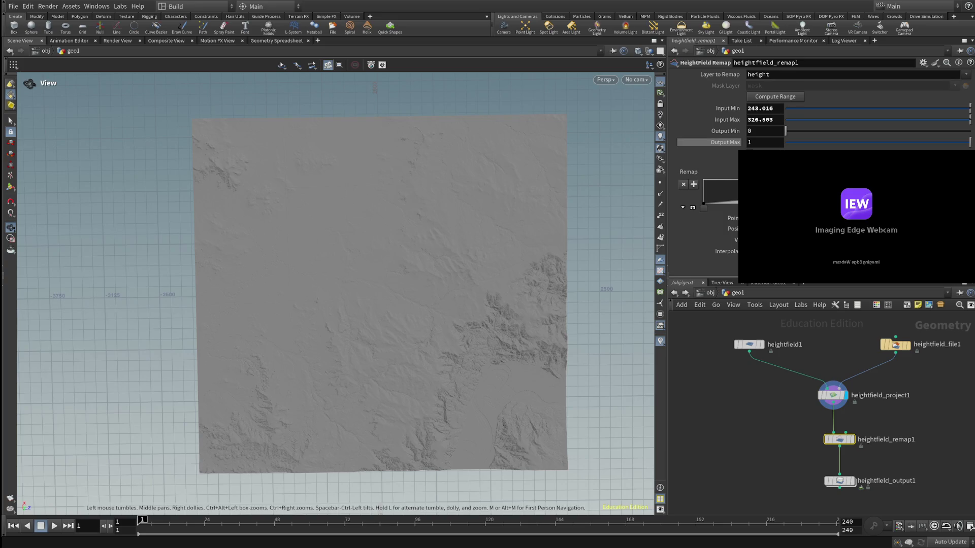
pyautogui.click(749, 344)
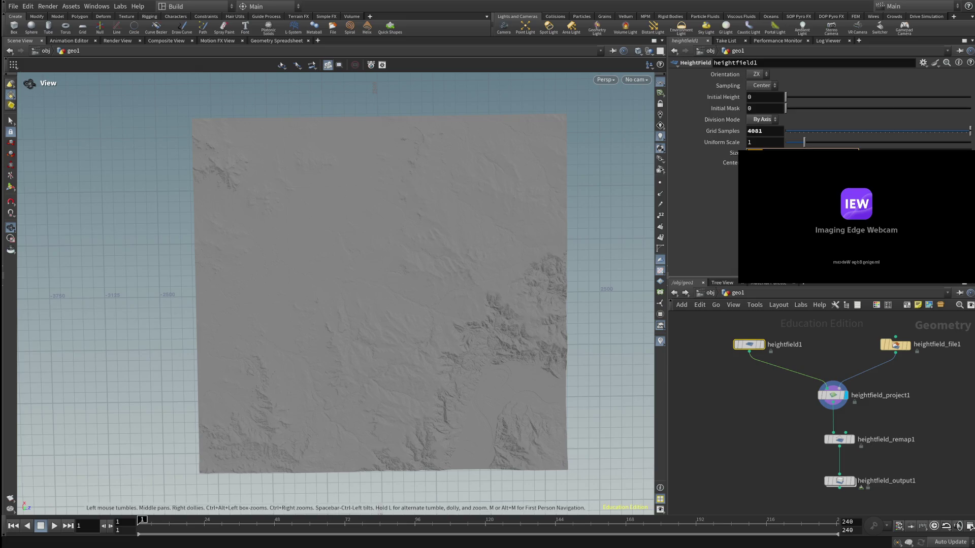
# - Review heightfield_file1 and heightfield_project1 parameters, ending on heightfield_remap1
pyautogui.click(896, 345)
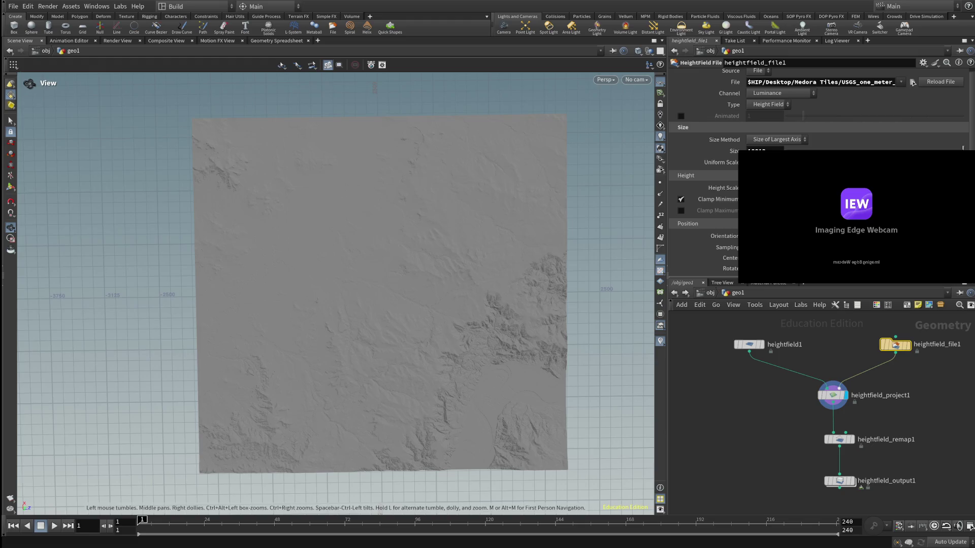
pyautogui.click(832, 395)
pyautogui.click(839, 439)
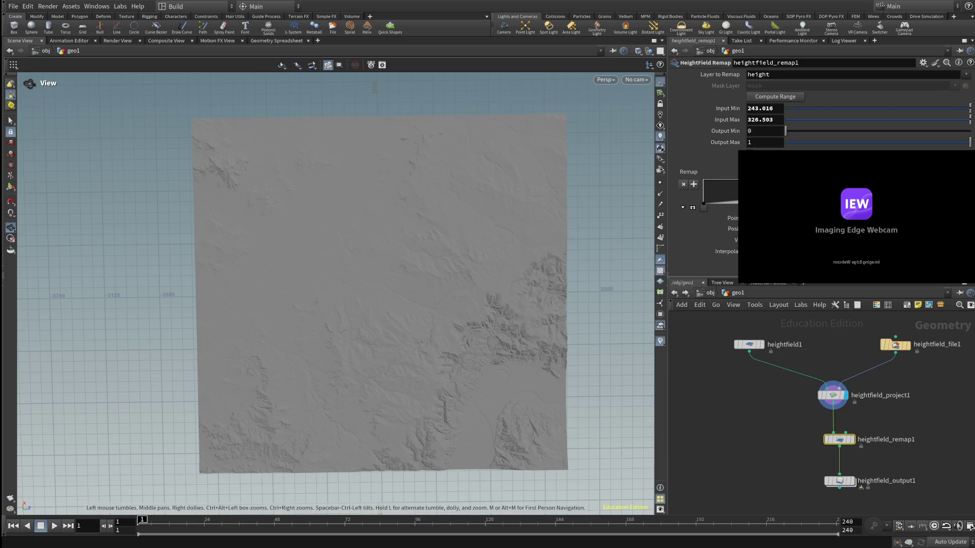
pyautogui.doubleClick(760, 108)
pyautogui.press('Tab')
pyautogui.hotkey('shift', 'Tab')
# - Orbit and dolly in for an oblique look at the terrain, then dive inside heightfield_remap1
pyautogui.moveTo(343, 267)
pyautogui.mouseDown()
pyautogui.moveTo(305, 343)
pyautogui.moveTo(343, 290)
pyautogui.mouseUp()
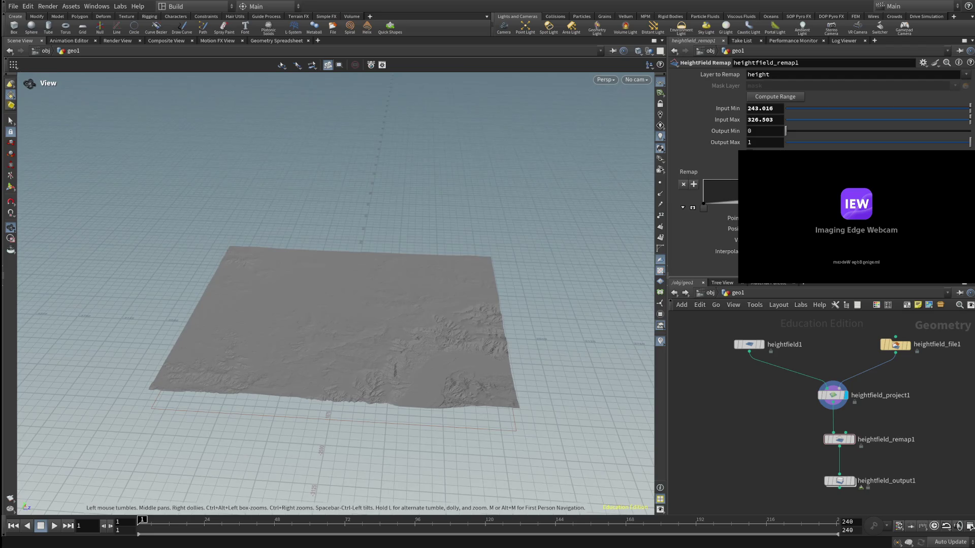
pyautogui.moveTo(343, 290); pyautogui.dragTo(342, 335)
pyautogui.moveTo(343, 343); pyautogui.dragTo(343, 267, button='right')
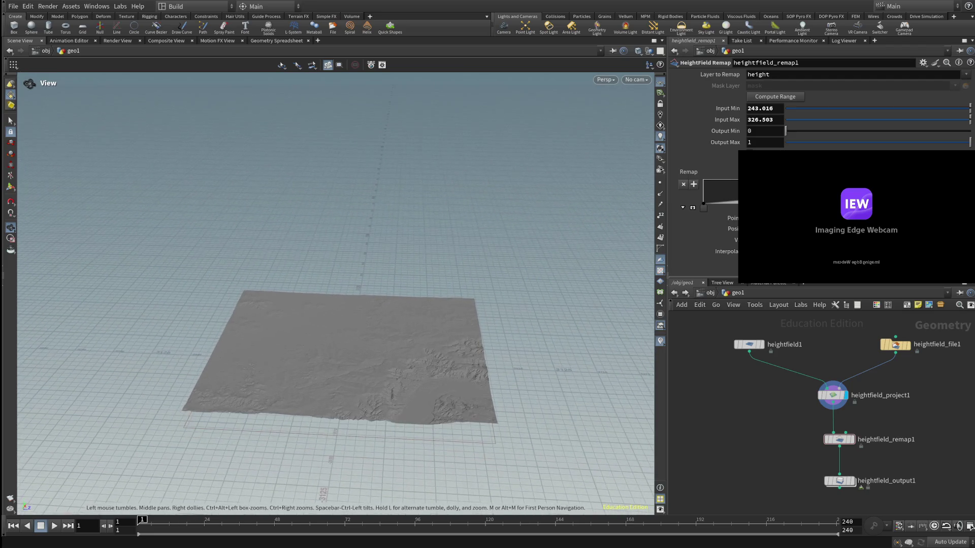
pyautogui.moveTo(343, 343); pyautogui.dragTo(343, 267)
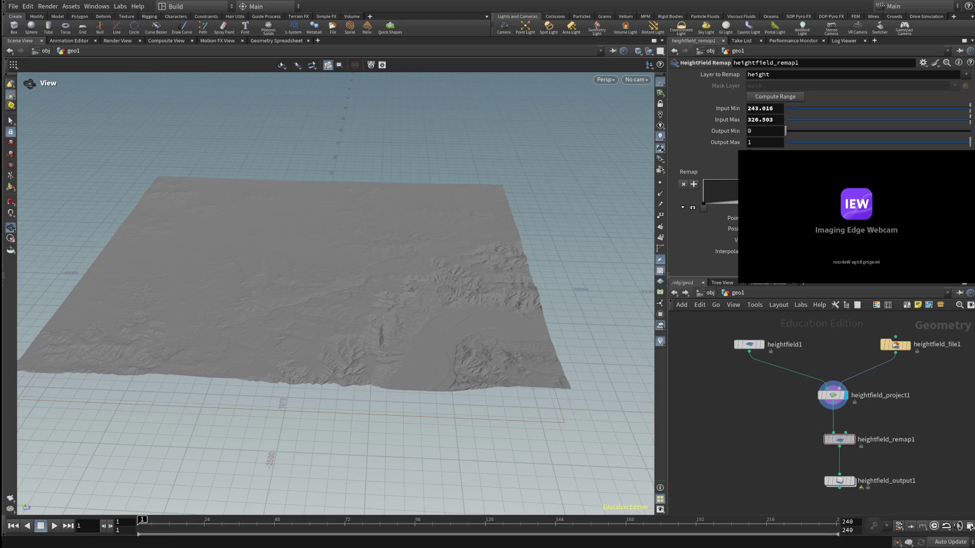
pyautogui.doubleClick(839, 439)
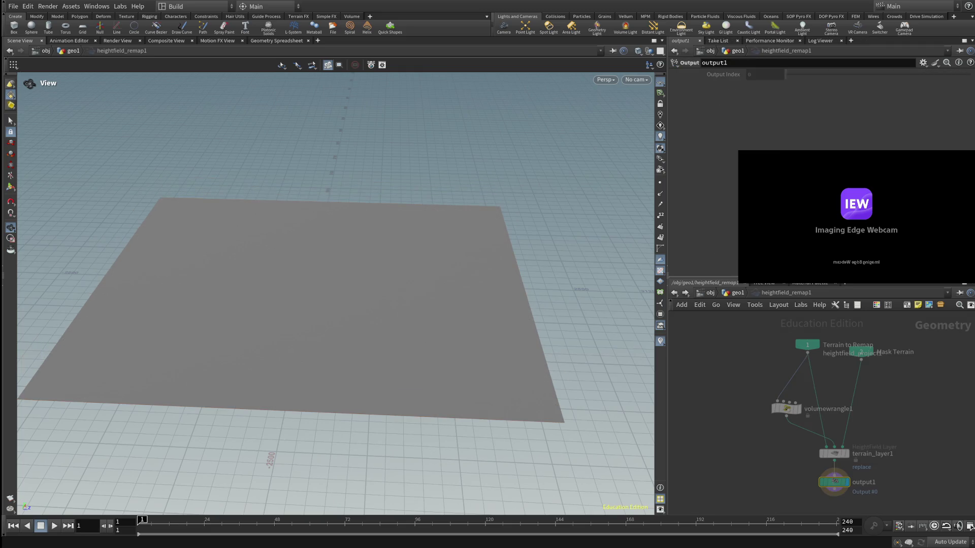
# - Return to geo1 and save the heightmap PNG to disk from heightfield_output1, then select heightfield_remap1
pyautogui.press('u')
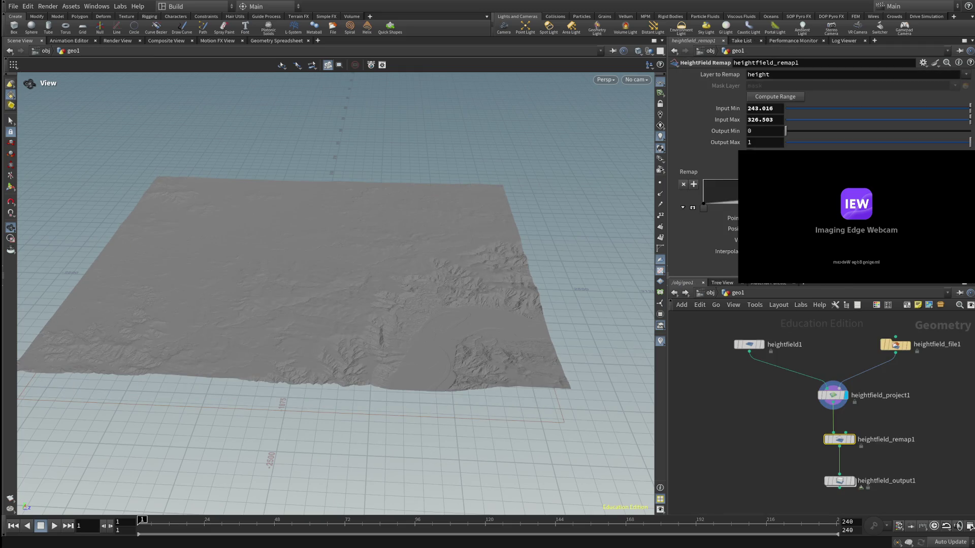
pyautogui.click(895, 344)
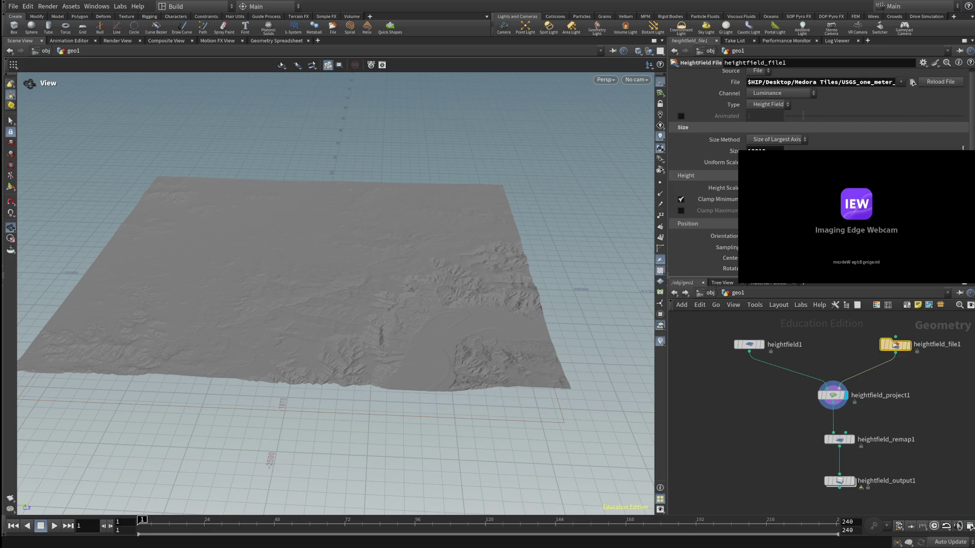
pyautogui.click(840, 481)
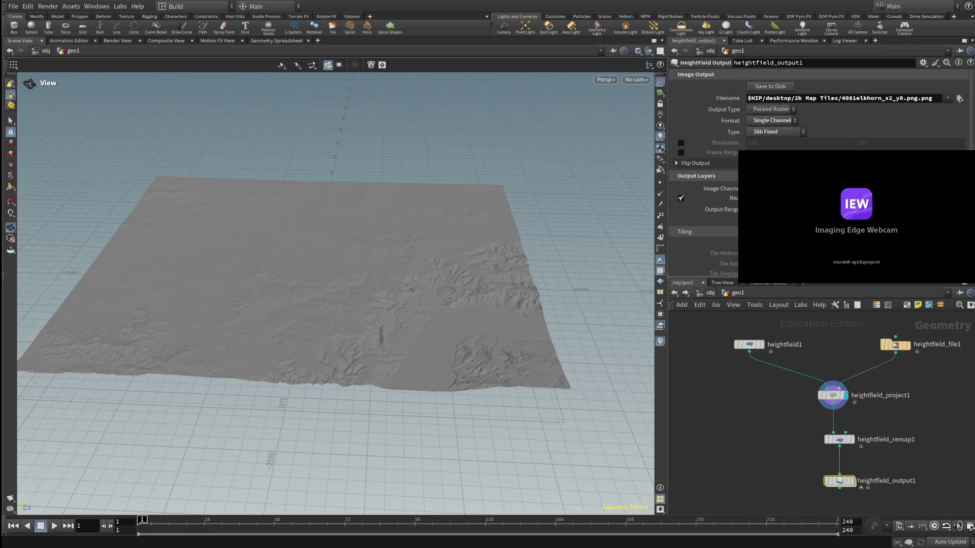
pyautogui.click(771, 86)
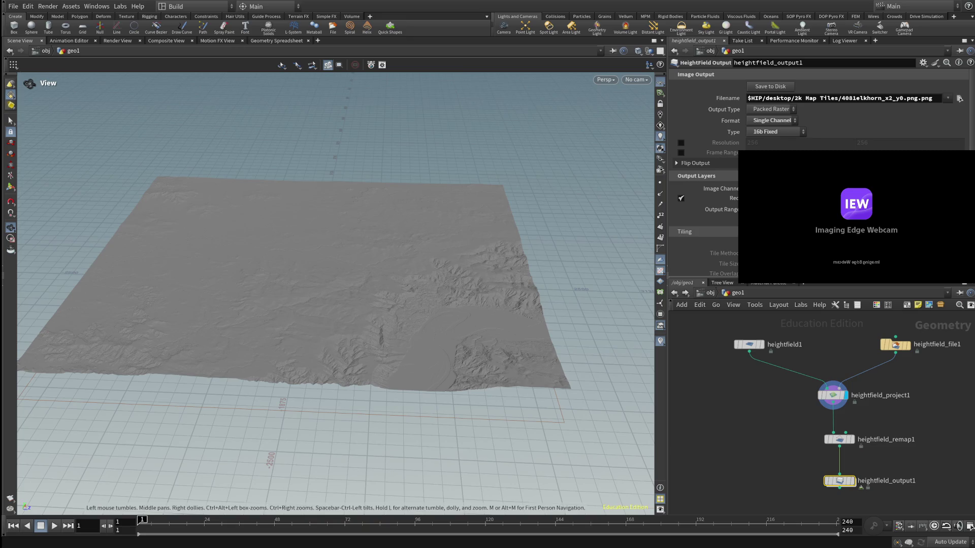
pyautogui.click(839, 439)
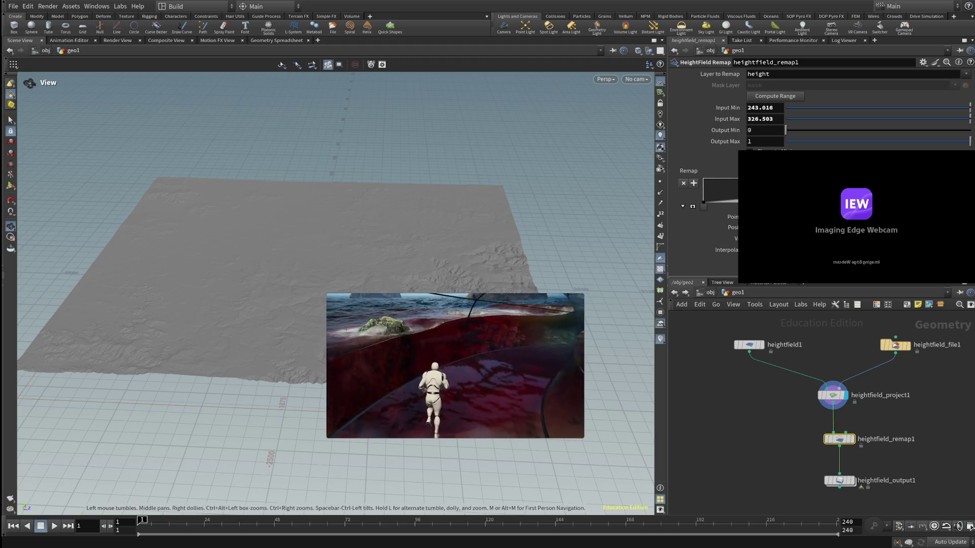
pyautogui.moveTo(455, 366)
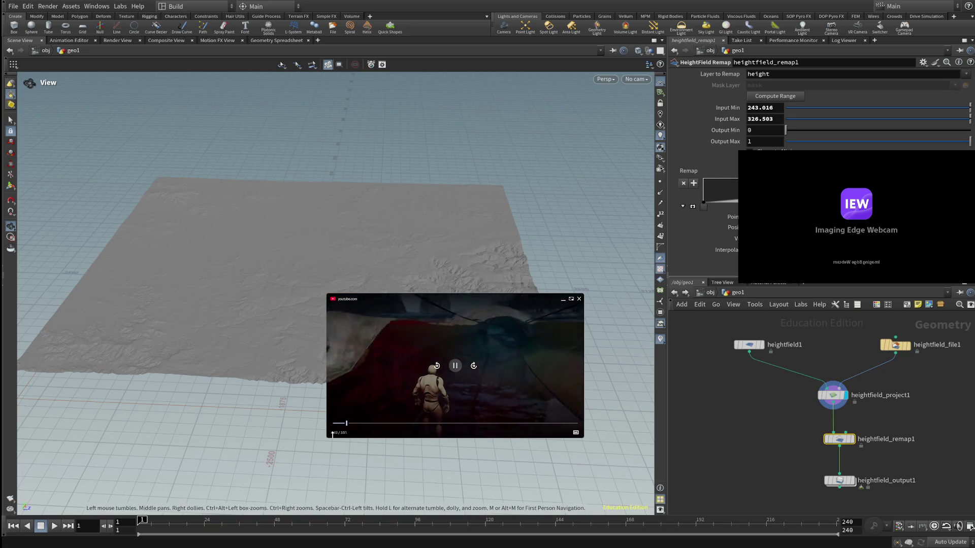
# - Enlarge the floating fluid-terrain demo video over the viewport
pyautogui.moveTo(328, 296); pyautogui.dragTo(113, 132)
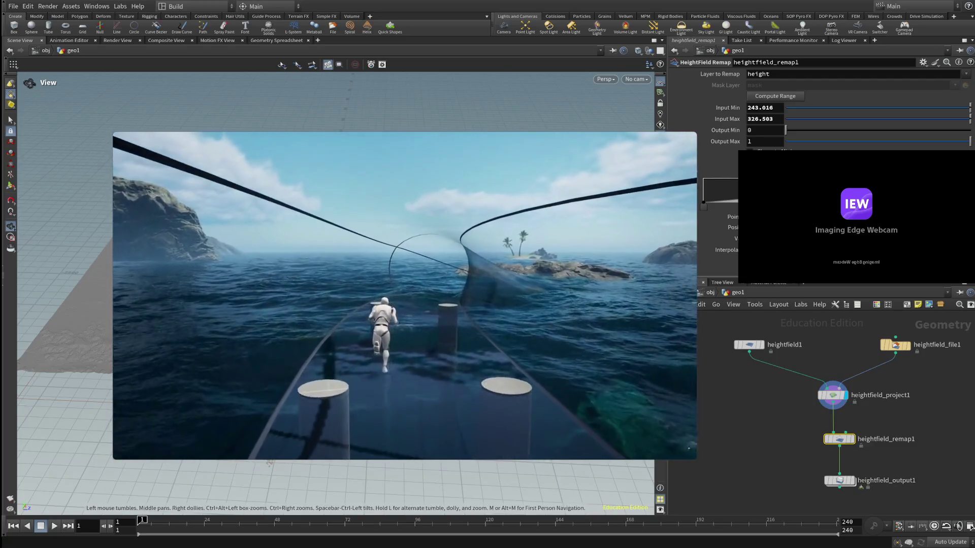
# - Reposition the enlarged floating video over the Houdini viewport
pyautogui.moveTo(404, 297); pyautogui.dragTo(361, 308)
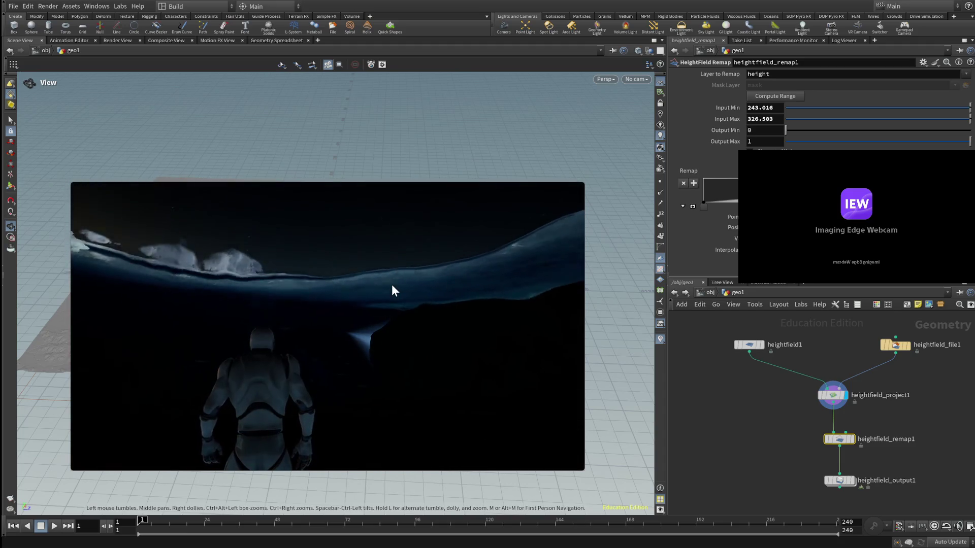
pyautogui.moveTo(328, 327)
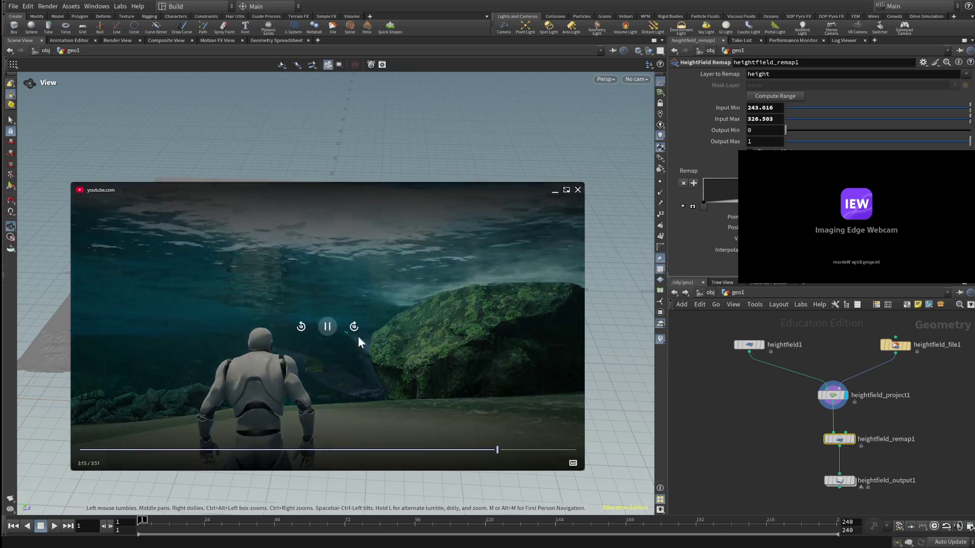
# - Seek the demo video ahead to the beach-shoreline wading scene and pause it there
pyautogui.click(503, 452)
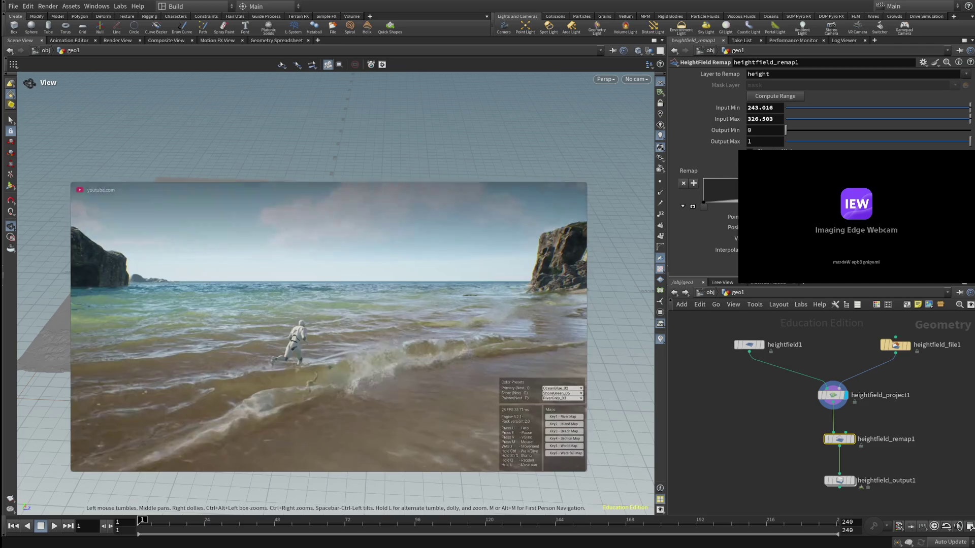
pyautogui.click(327, 328)
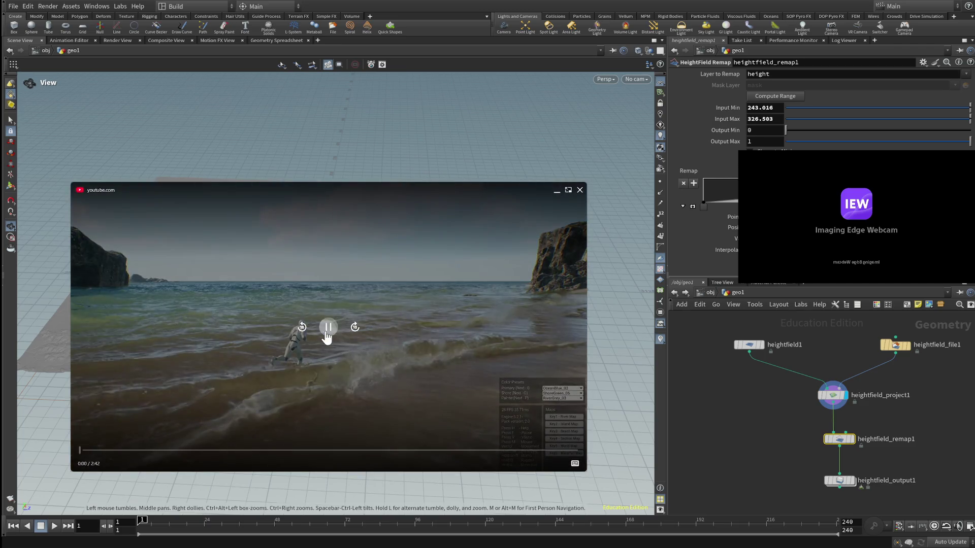
# - Resume the floating demo video so it plays on toward the rock-terrain scene
pyautogui.click(328, 329)
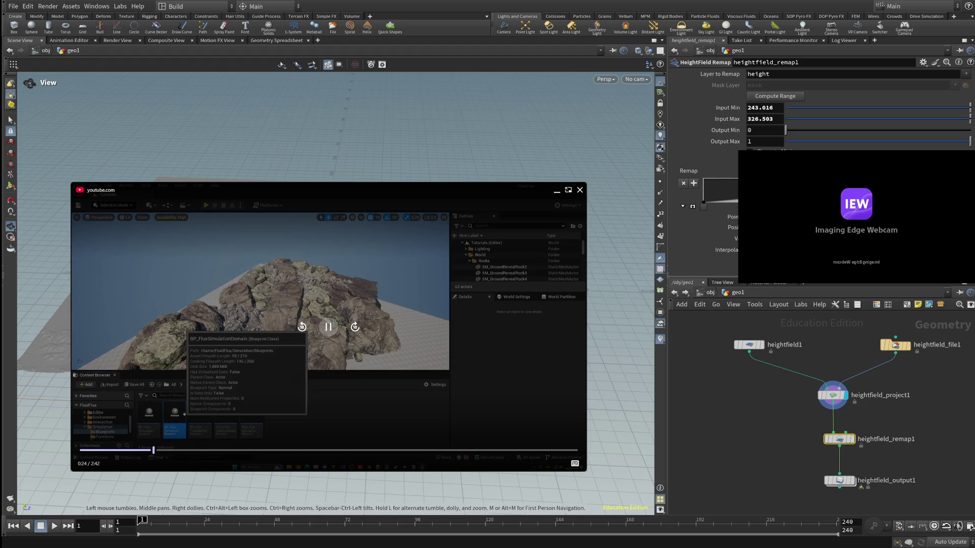
# - Skip the fluid-flux demo forward in several jumps, then start the second rocky-beach terrain demo video
pyautogui.click(214, 452)
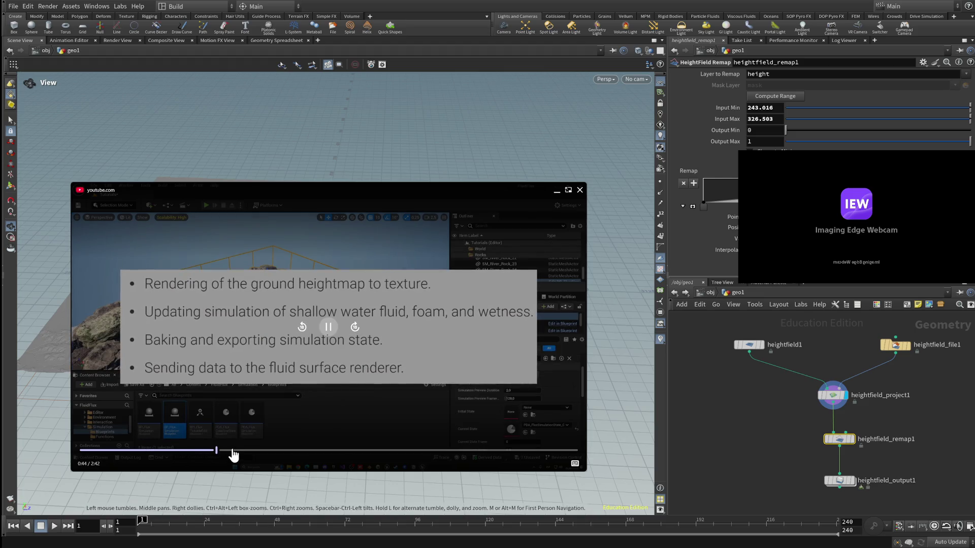
pyautogui.click(278, 454)
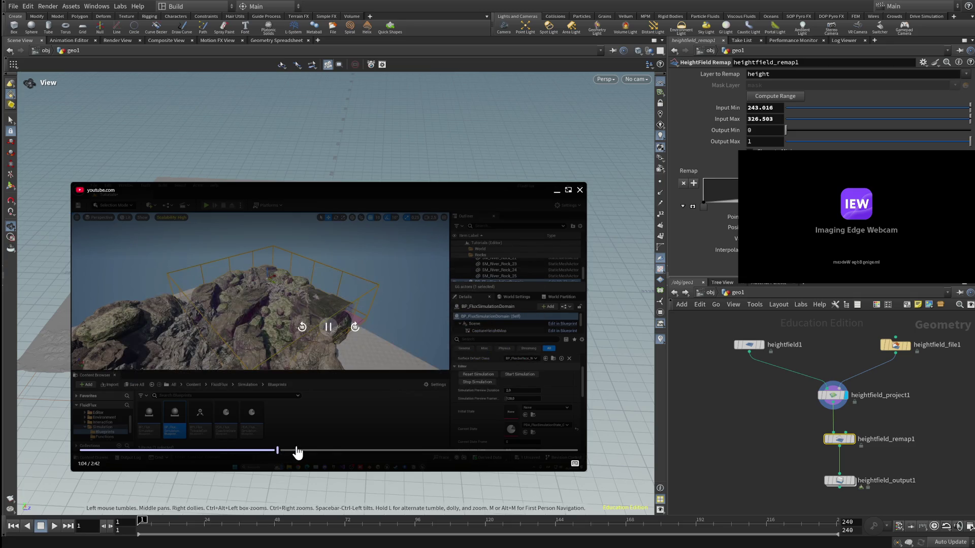
pyautogui.click(332, 452)
pyautogui.click(387, 452)
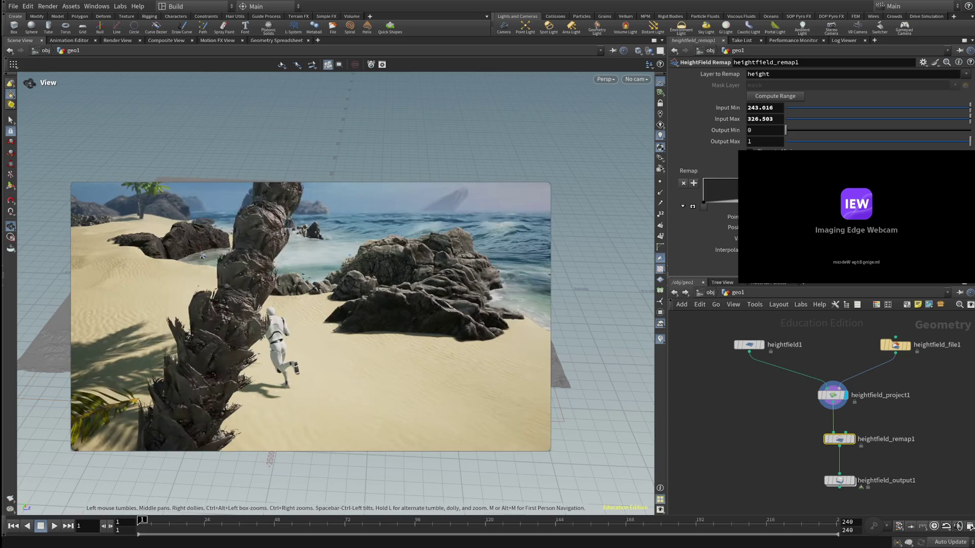
pyautogui.click(311, 317)
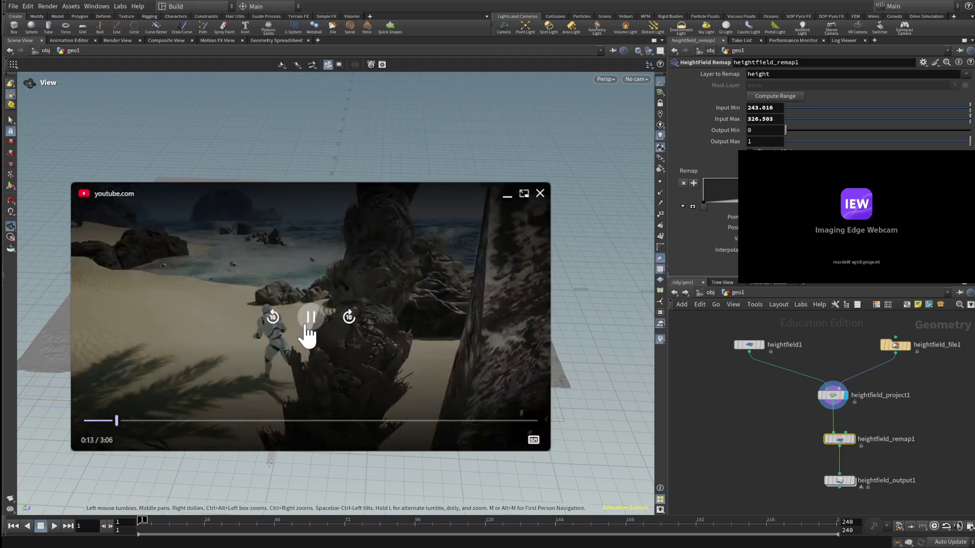